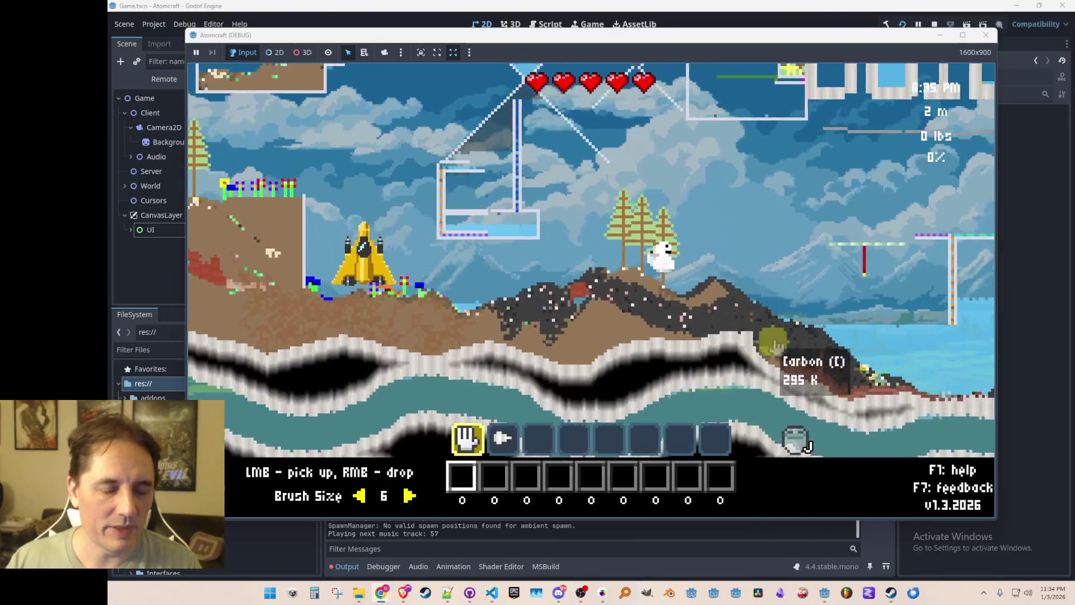
- Walk the character right into the water, then back left up the hillside
key(Tab)
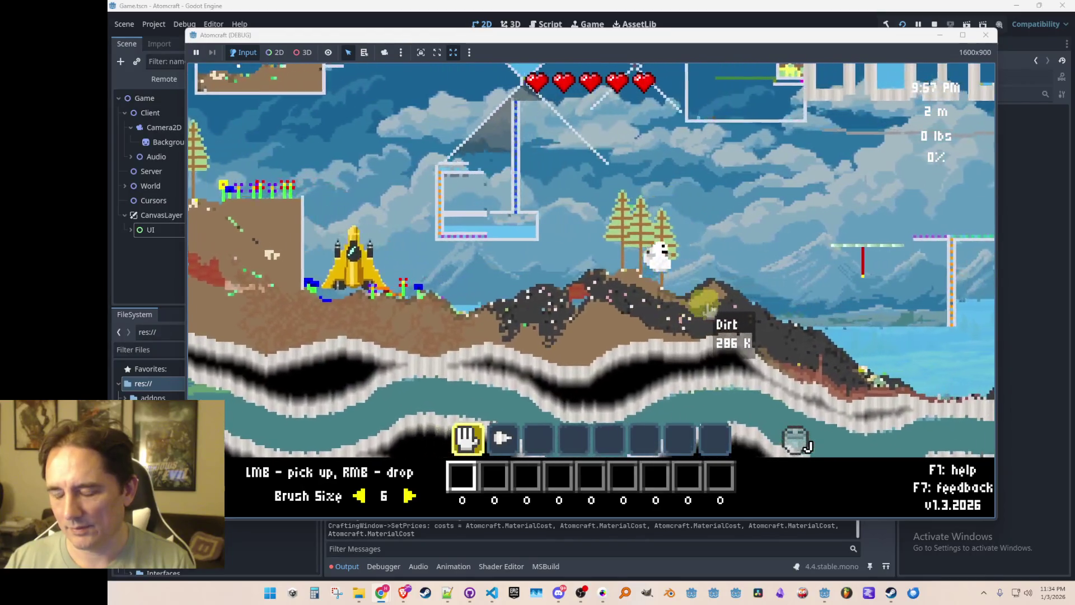
key(d)
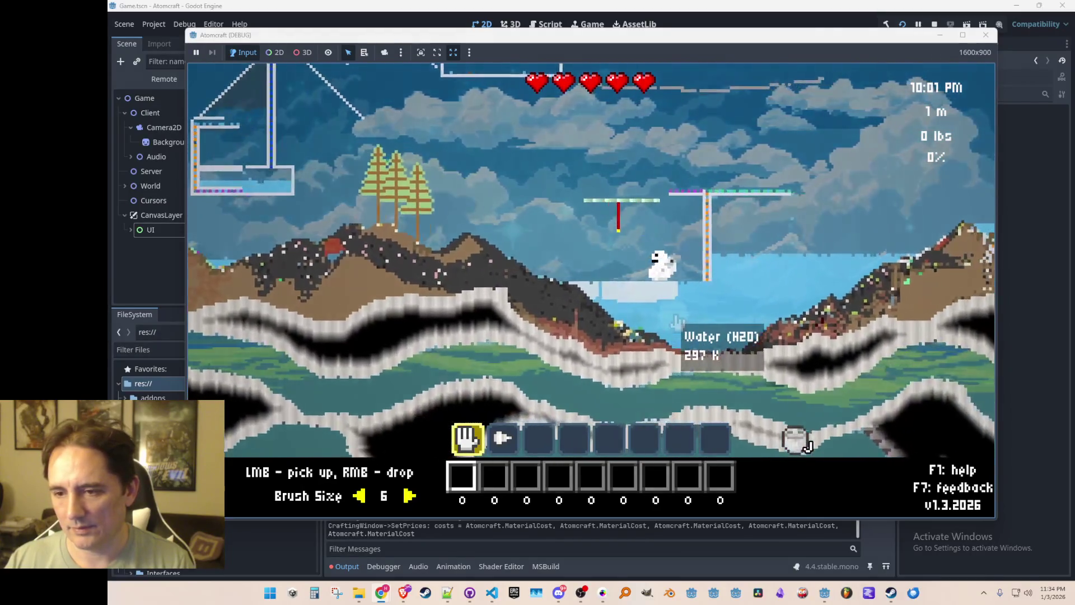
key(a)
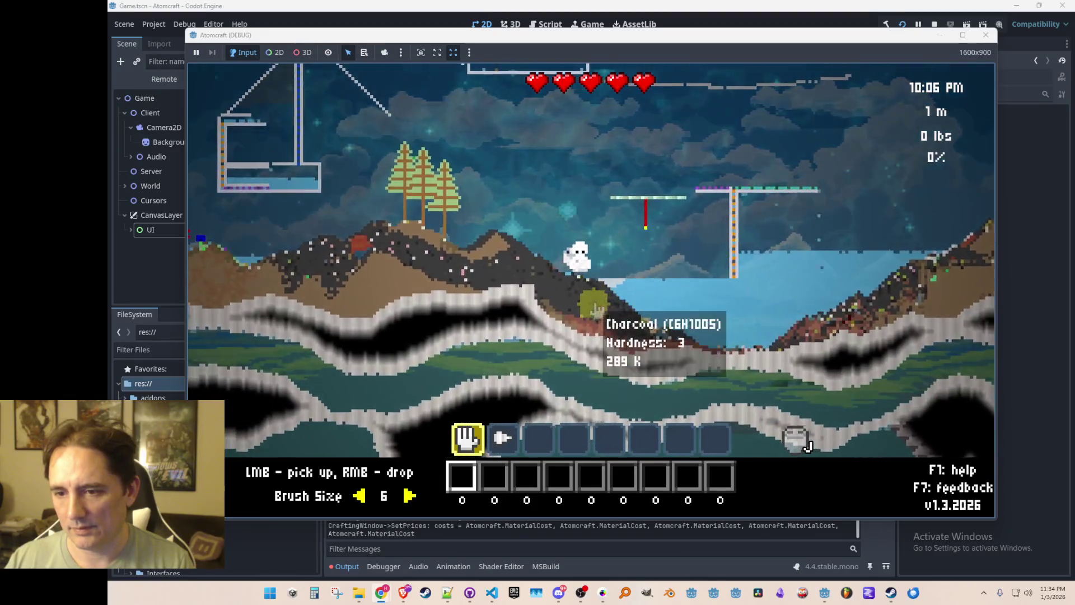
key(a)
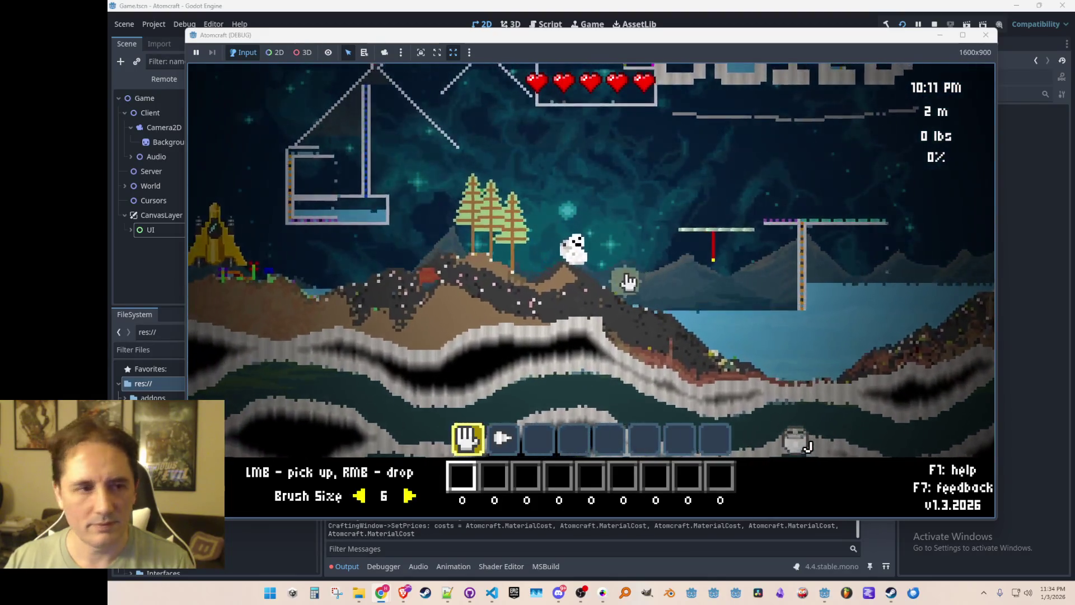
- Browse the inventory's materials, equipment and upgrades pages, then stop the game
key(i)
click(476, 147)
click(392, 147)
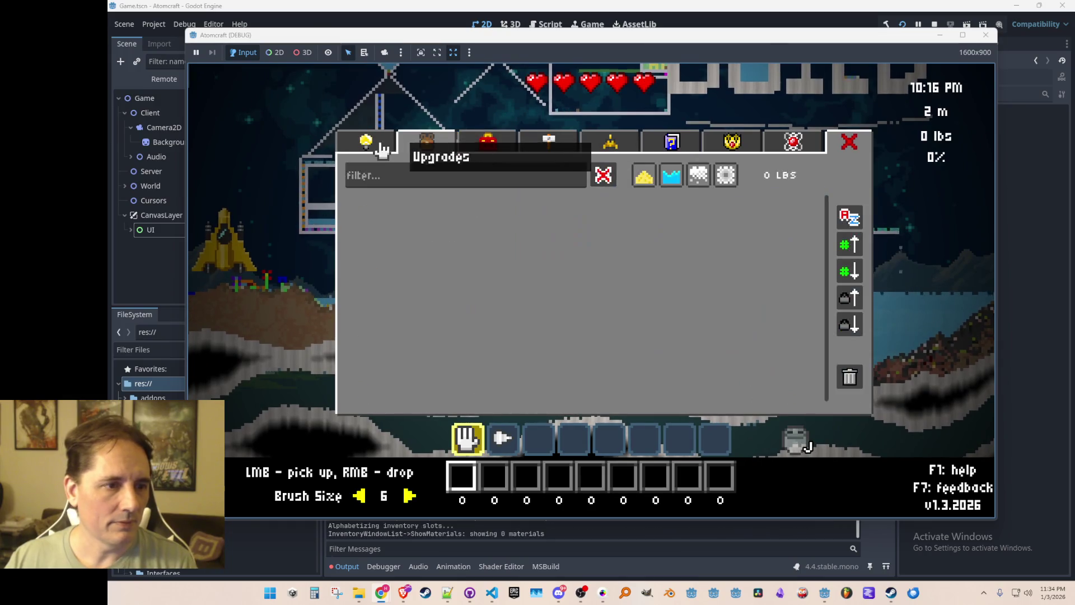
click(372, 144)
click(413, 151)
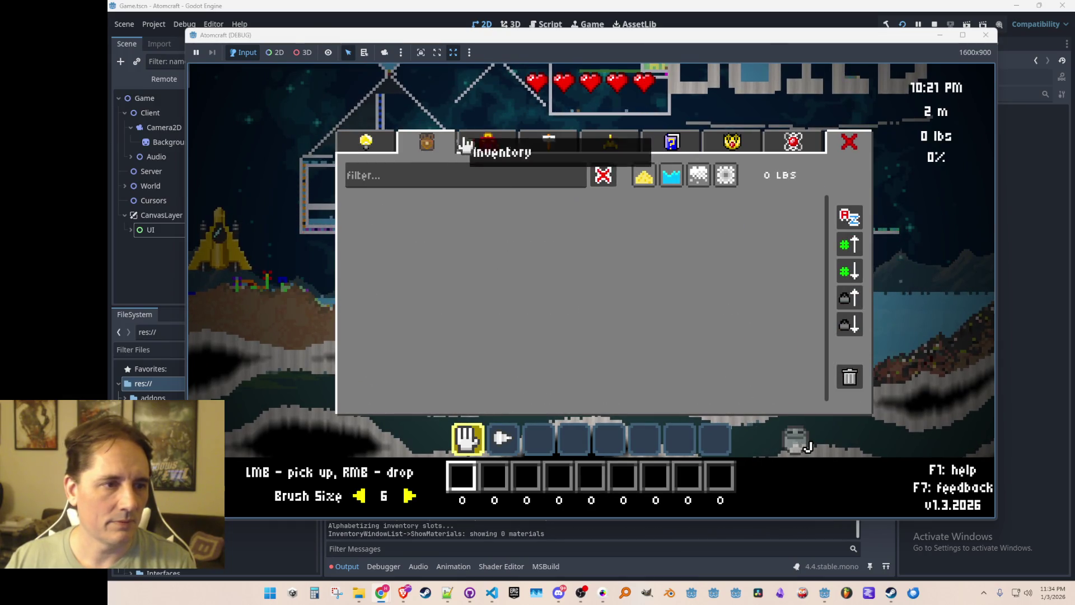
click(462, 145)
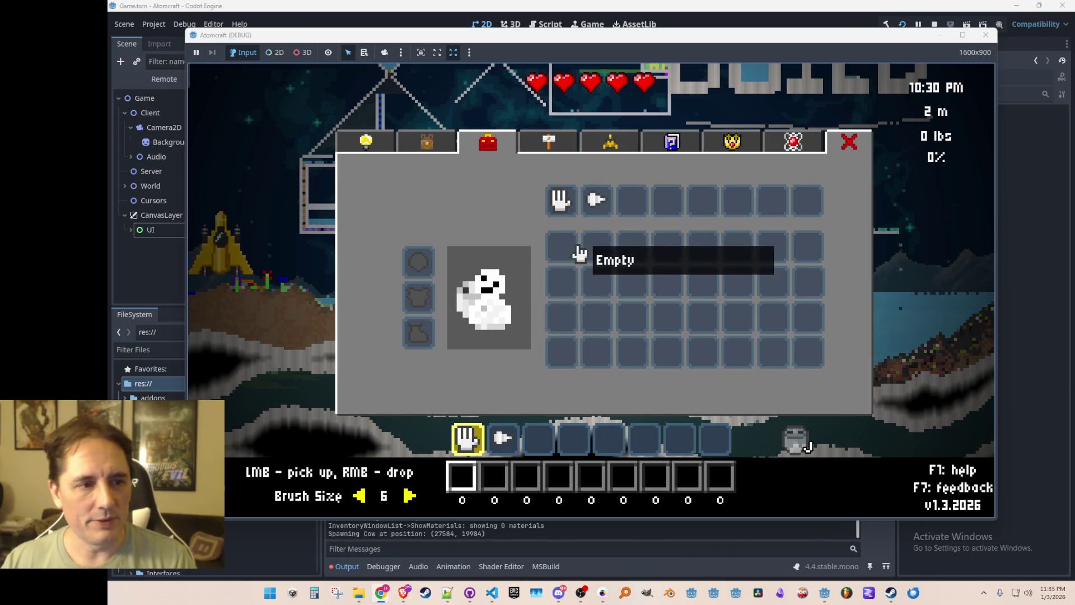
click(935, 24)
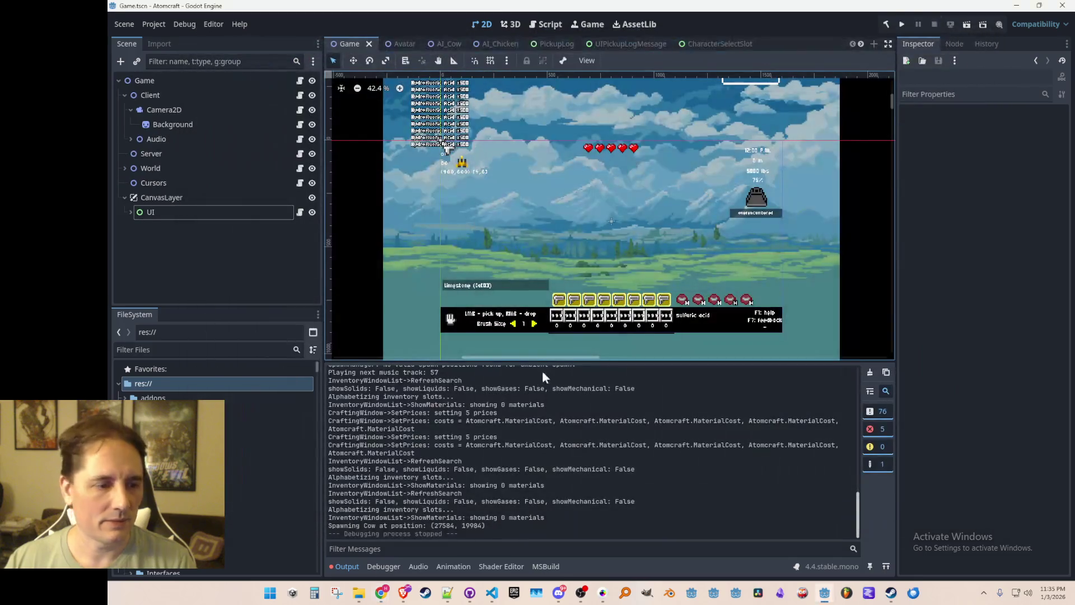
- Bring NewPlayerMenu.cs to the front and scroll to its Process method
click(488, 602)
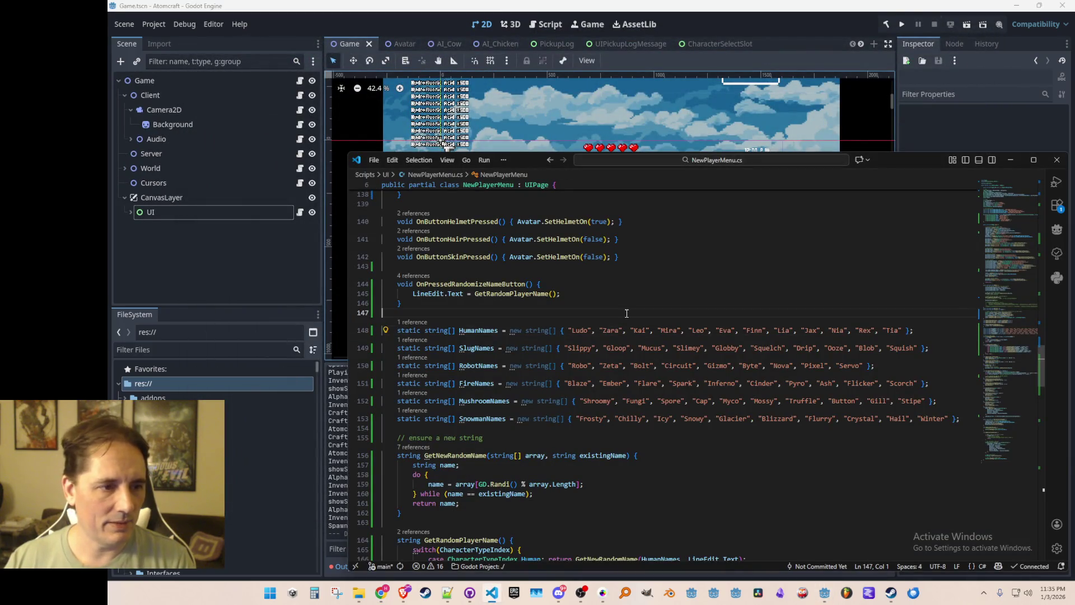
scroll(692, 319, down, 8)
scroll(691, 318, down, 20)
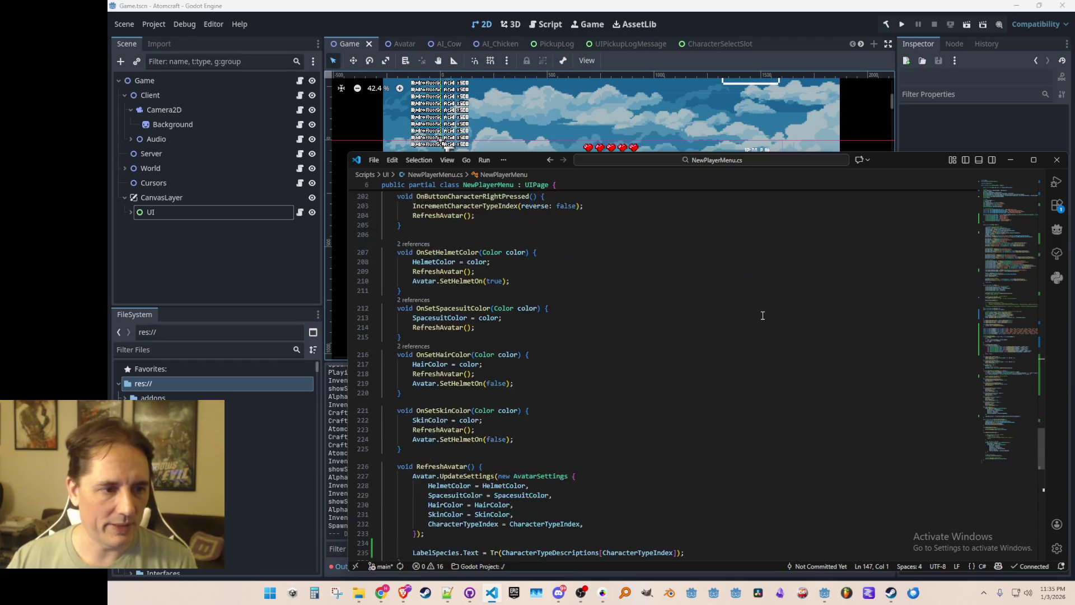
scroll(756, 335, up, 15)
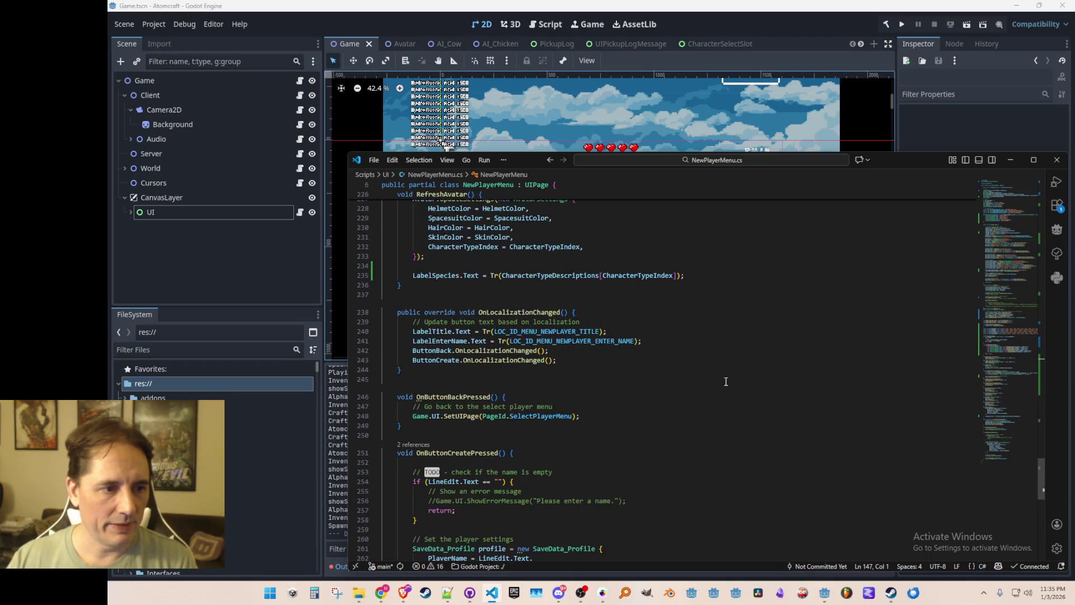
scroll(737, 359, up, 20)
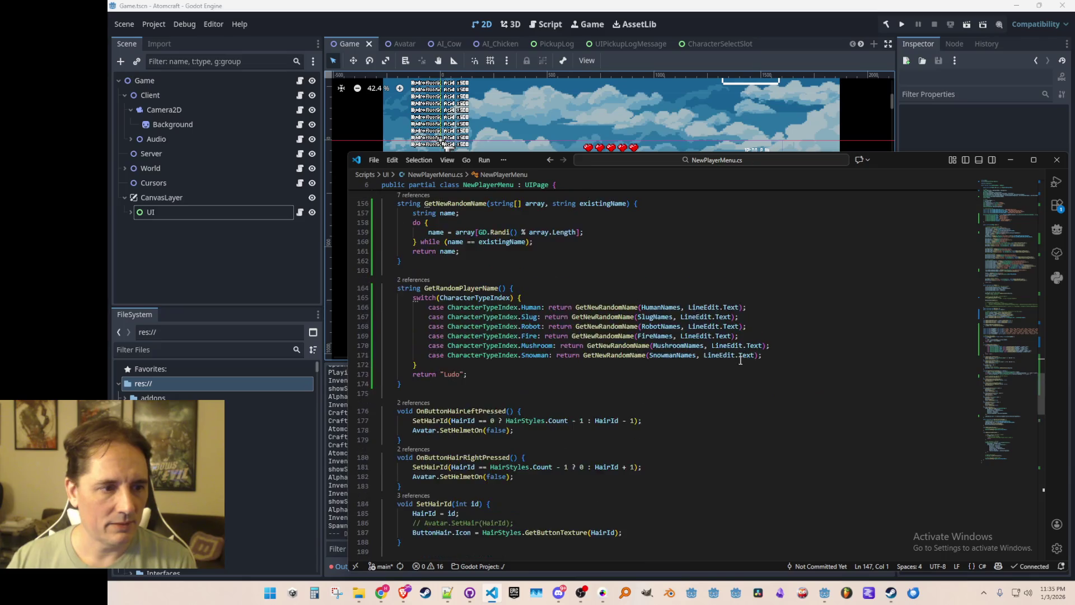
scroll(736, 375, up, 10)
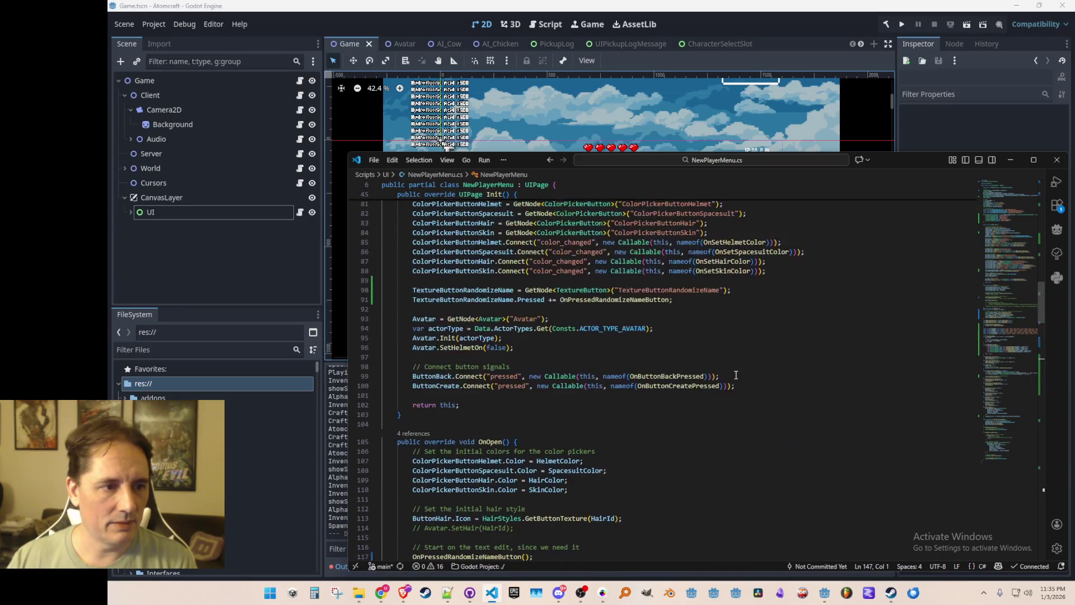
scroll(743, 364, down, 5)
scroll(742, 363, down, 5)
scroll(741, 330, down, 1)
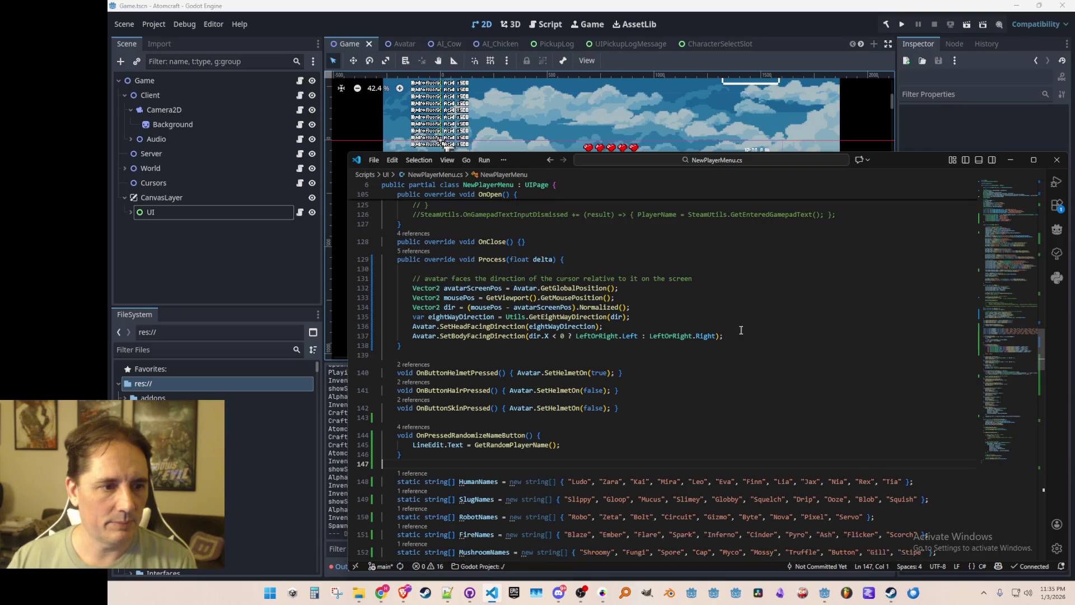
- Copy the avatar-facing direction code on lines 131–138
click(799, 274)
key(Home)
key(Home)
key(shift+Down)
key(shift+Down)
key(shift+Down)
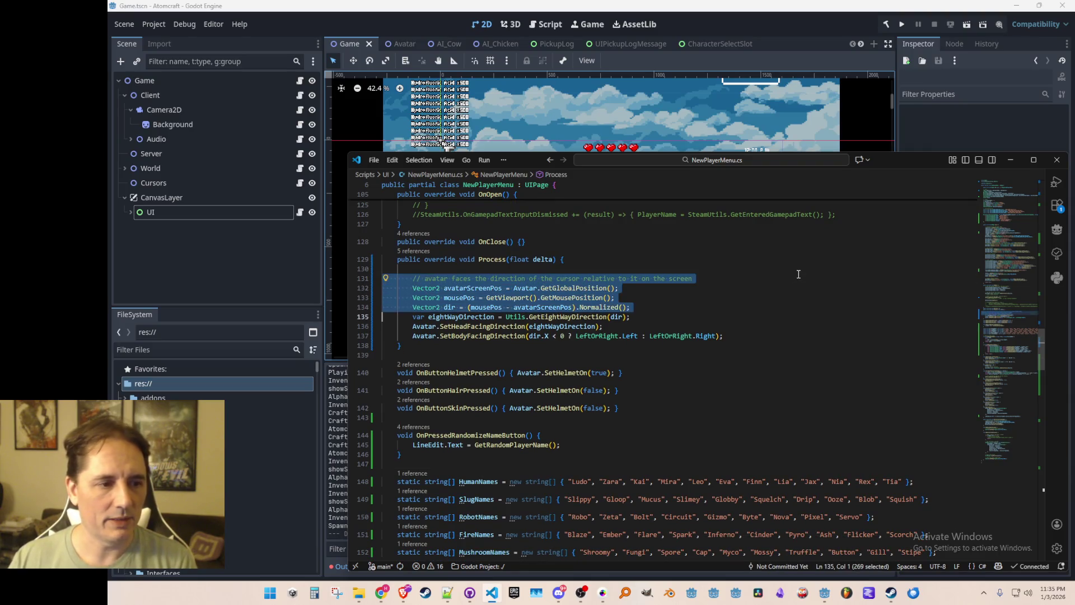
key(shift+Down)
key(shift+Down)
key(shift+Down)
key(ctrl+c)
key(Escape)
key(ctrl+t)
- Find and open ToolboxWindow.cs by searching 'Toolbo'
key(BackSpace)
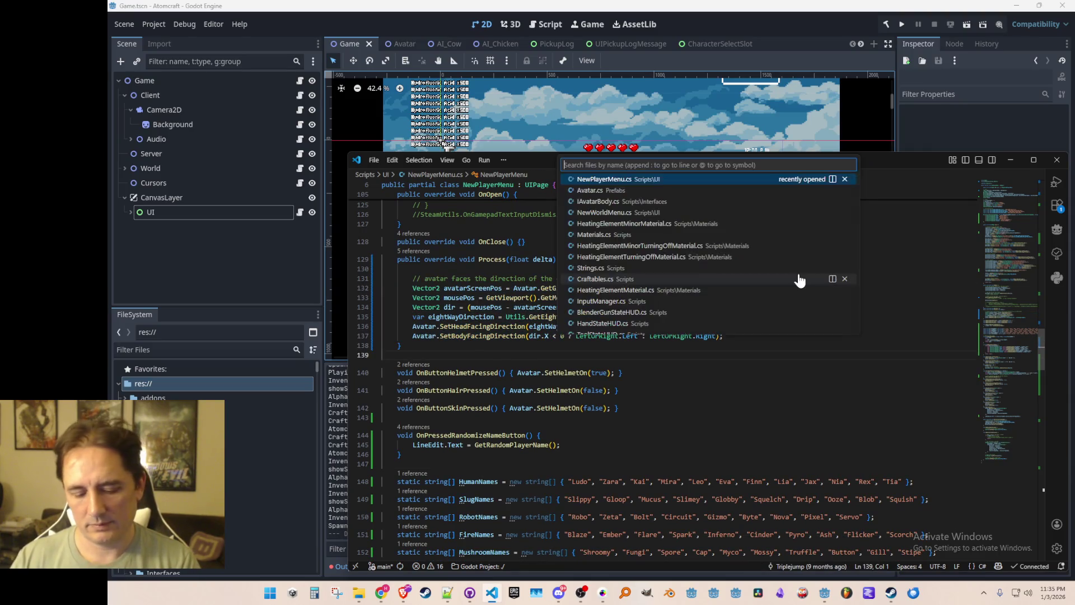
text(Toolbo)
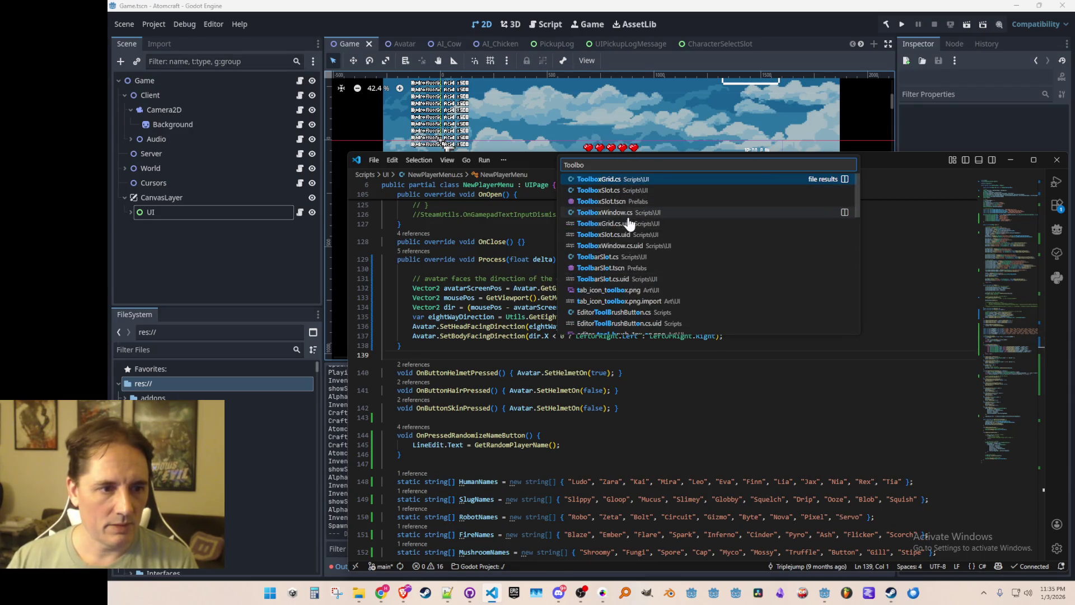
click(625, 216)
scroll(568, 349, down, 6)
scroll(568, 349, up, 4)
scroll(568, 349, down, 4)
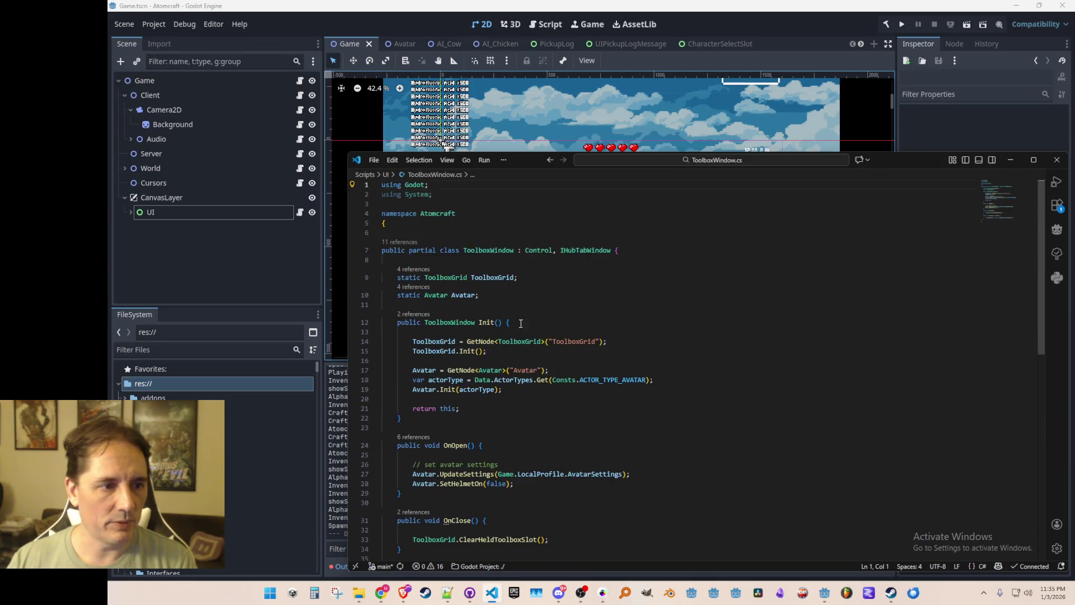
- Paste the avatar-facing code into Process, save ToolboxWindow.cs, and rerun Atomcraft in Godot
click(767, 383)
key(Return)
key(Return)
key(ctrl+v)
key(ctrl+s)
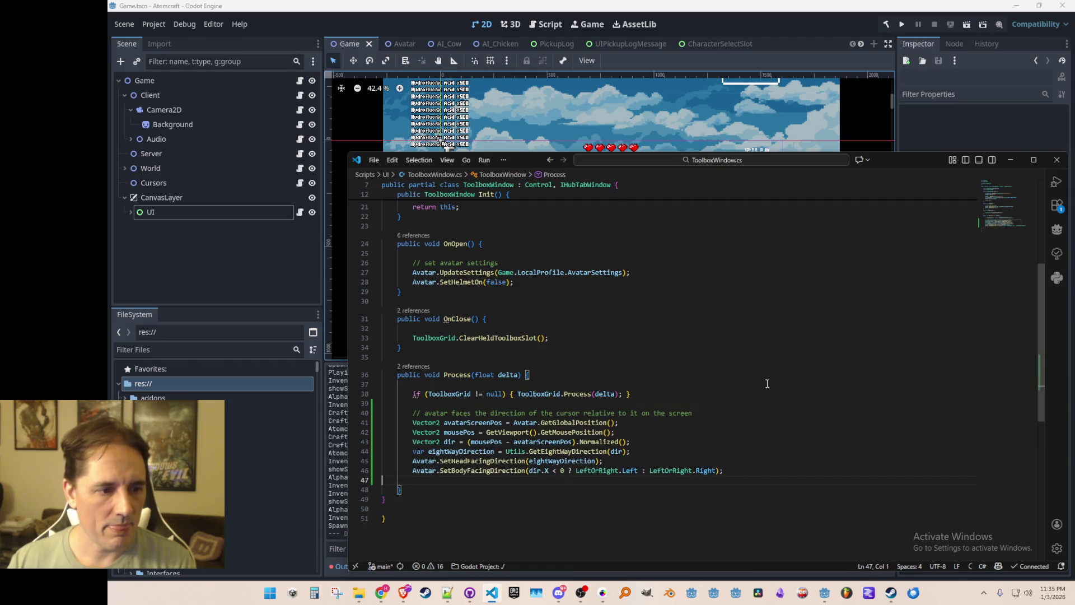
key(Up)
key(Up)
key(Up)
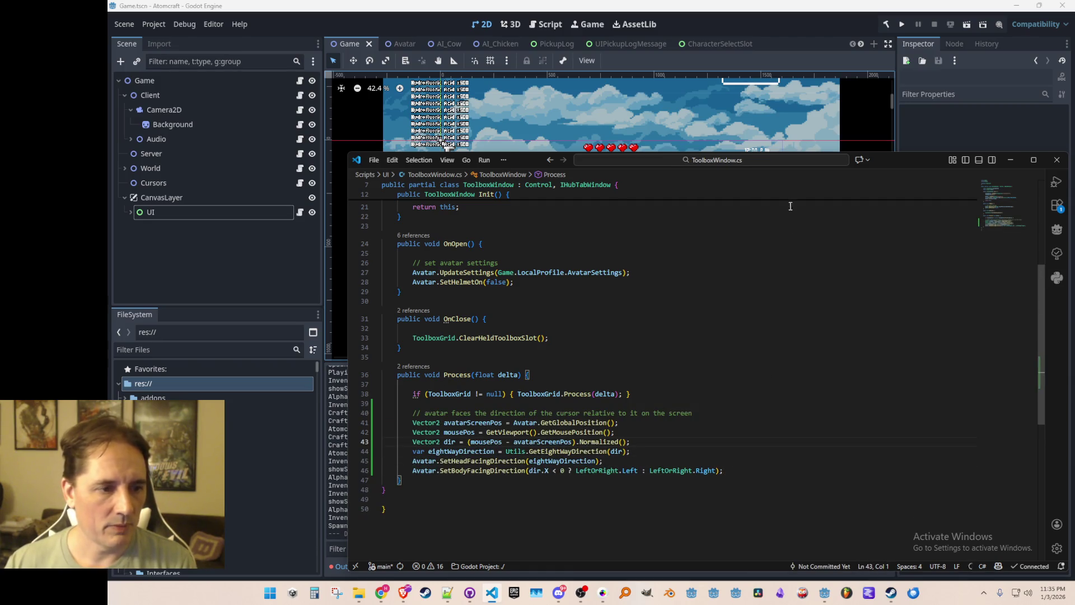
click(896, 22)
click(902, 24)
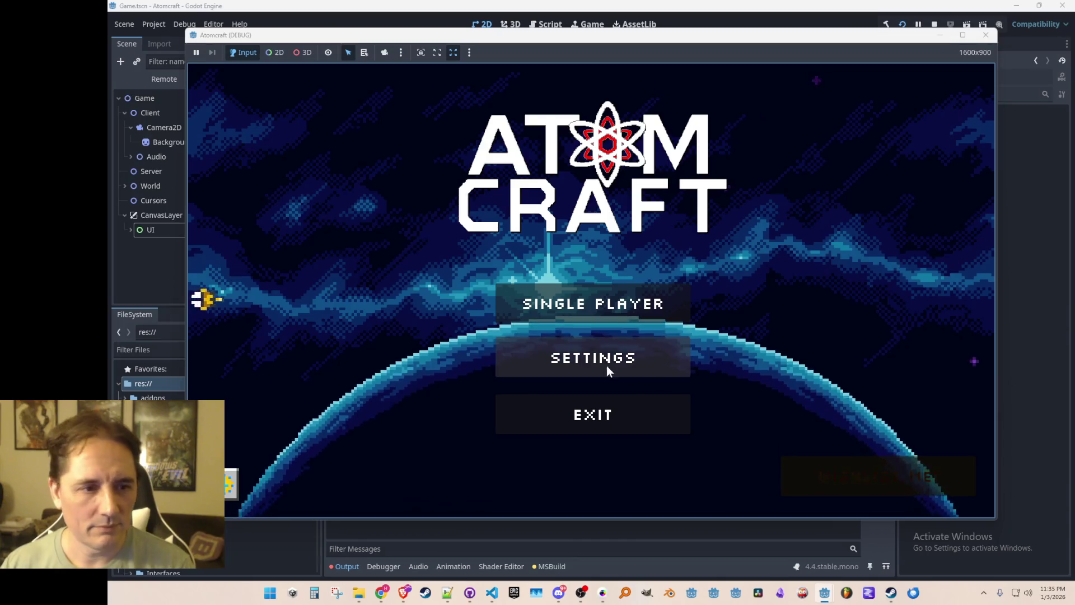
- Start Single Player, choose the ANOTHER profile and load the TEST 4 world
click(610, 293)
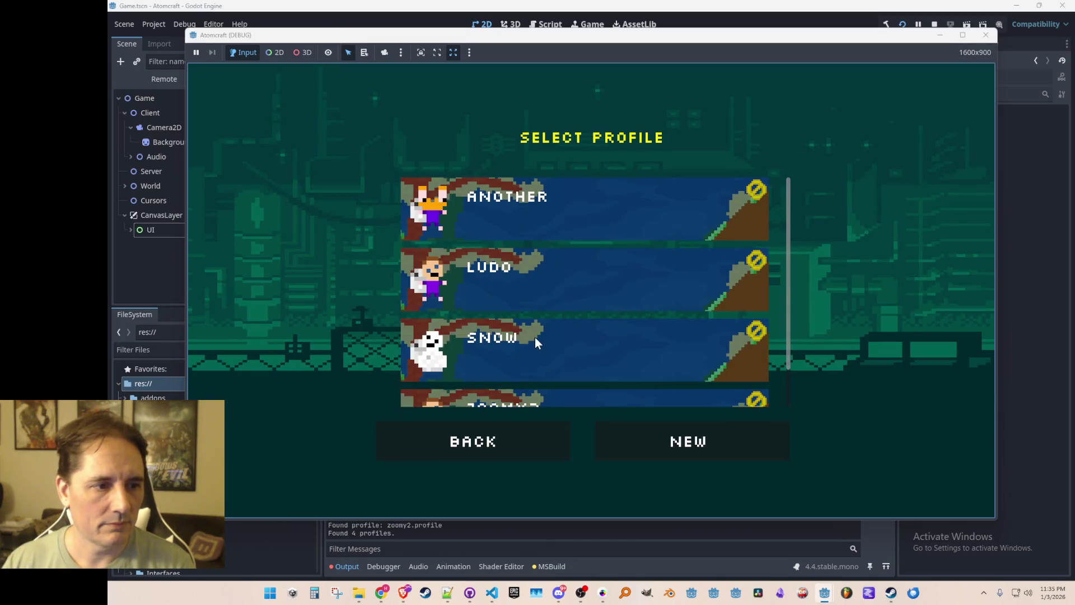
click(534, 203)
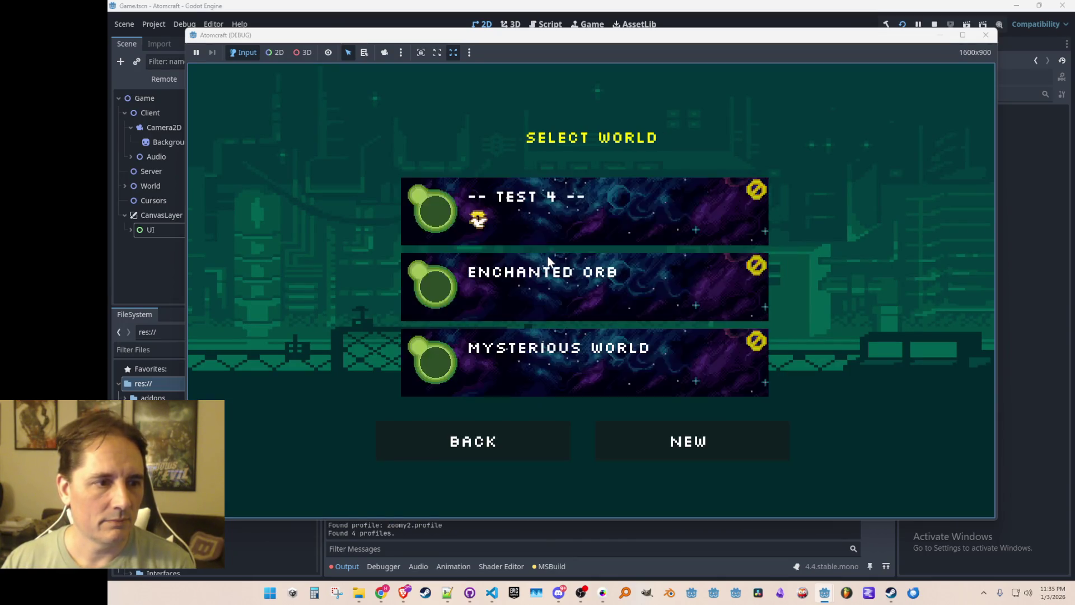
click(507, 203)
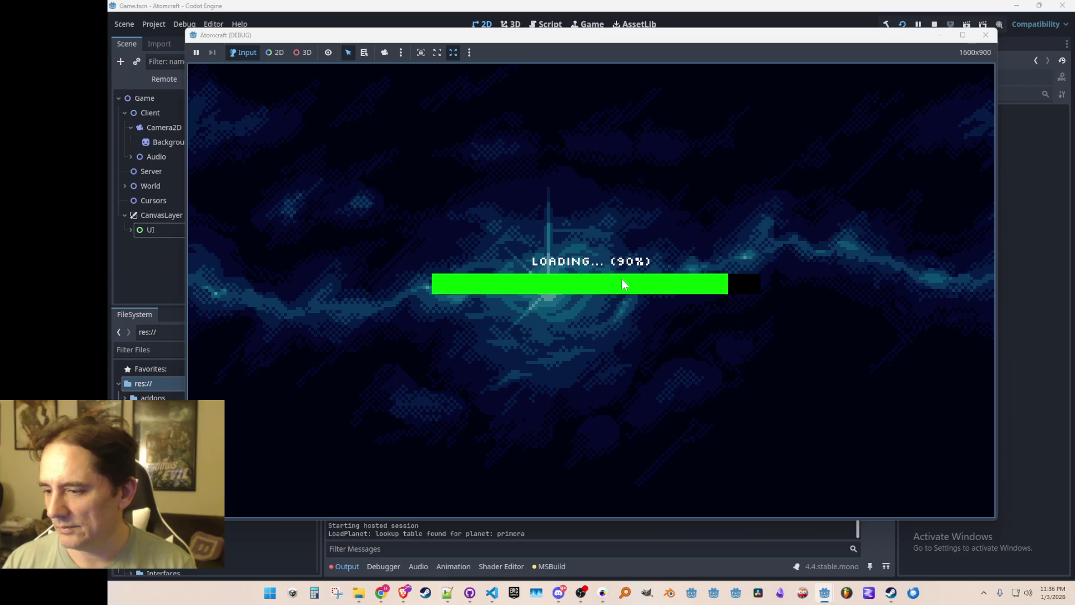
- Check an inventory page, close it, walk right up the slope, then stop the playtest
key(i)
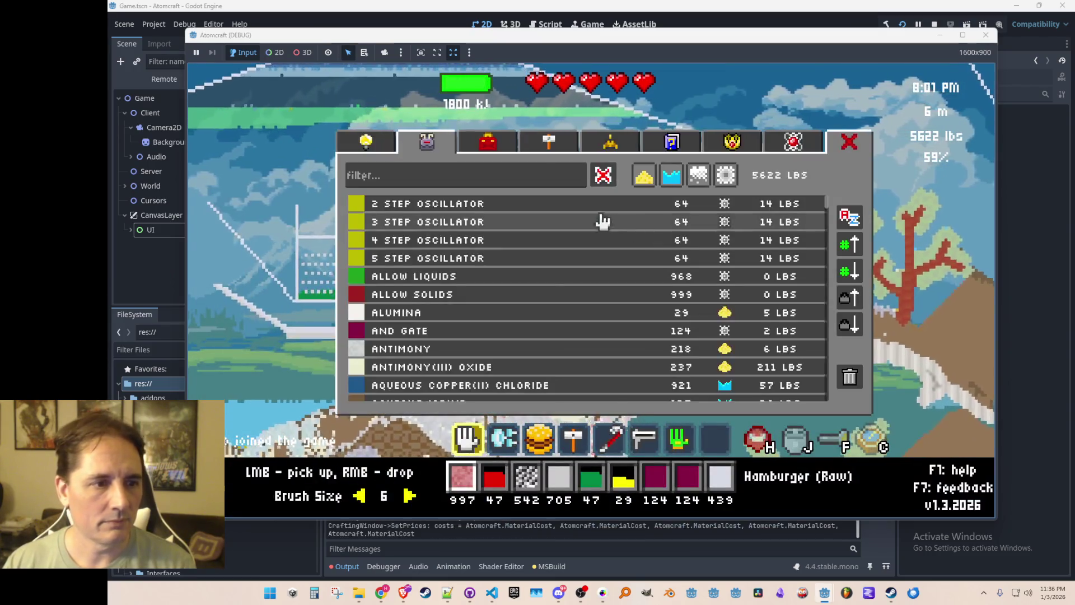
click(488, 142)
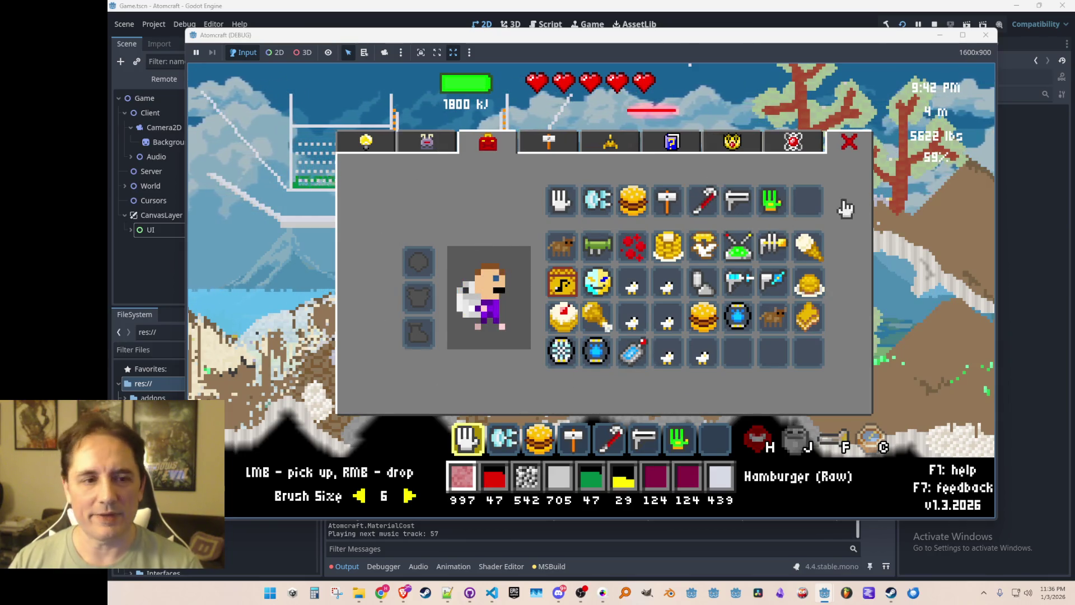
key(Escape)
key(d)
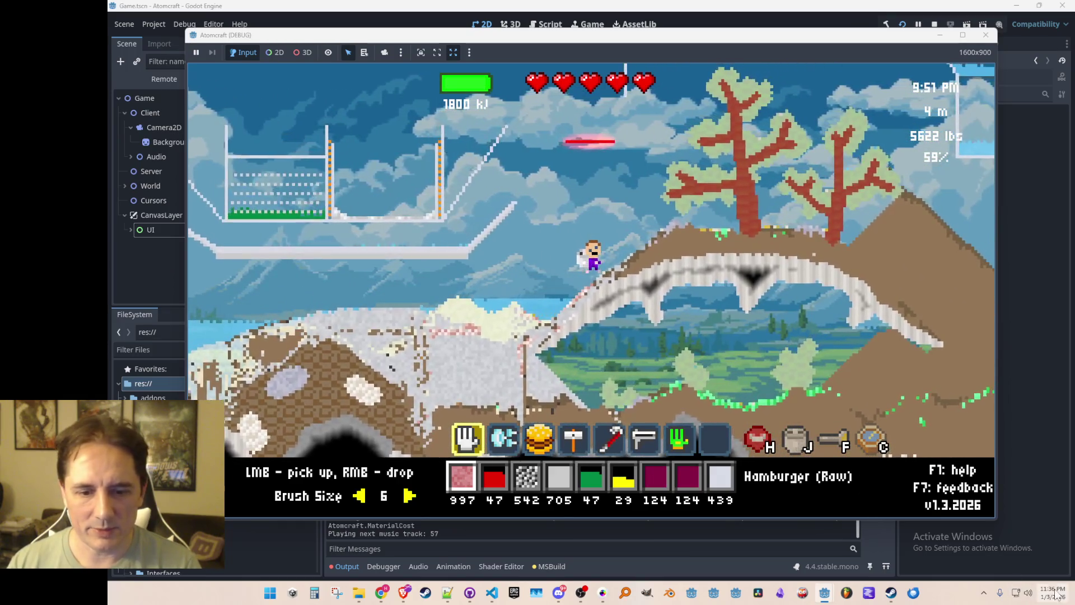
click(930, 24)
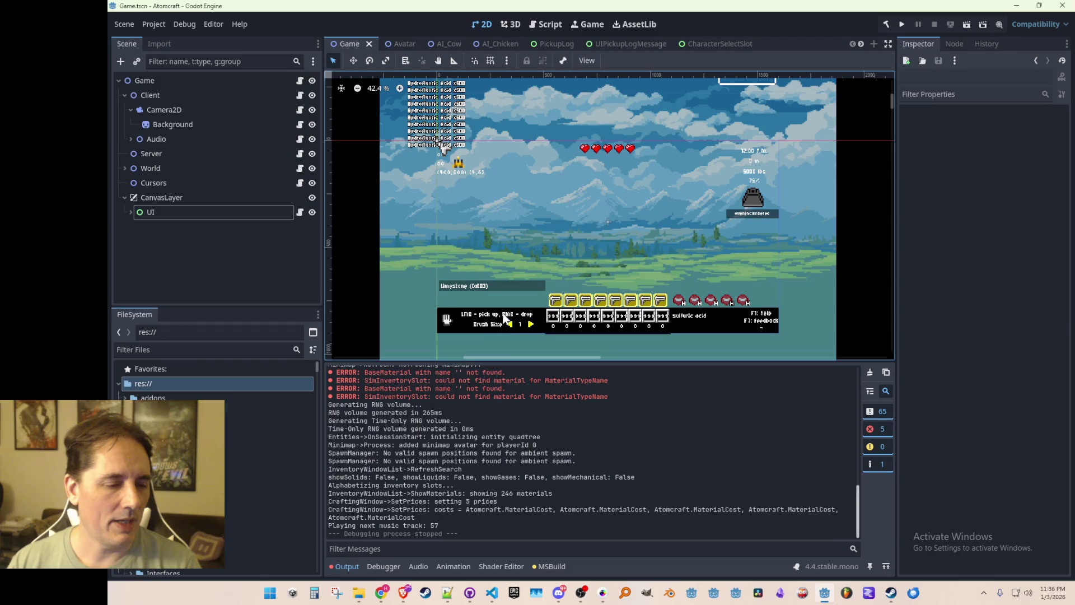
- Export the Windows Desktop build over the existing AtomCraft.exe and close the Export window
click(162, 26)
click(176, 78)
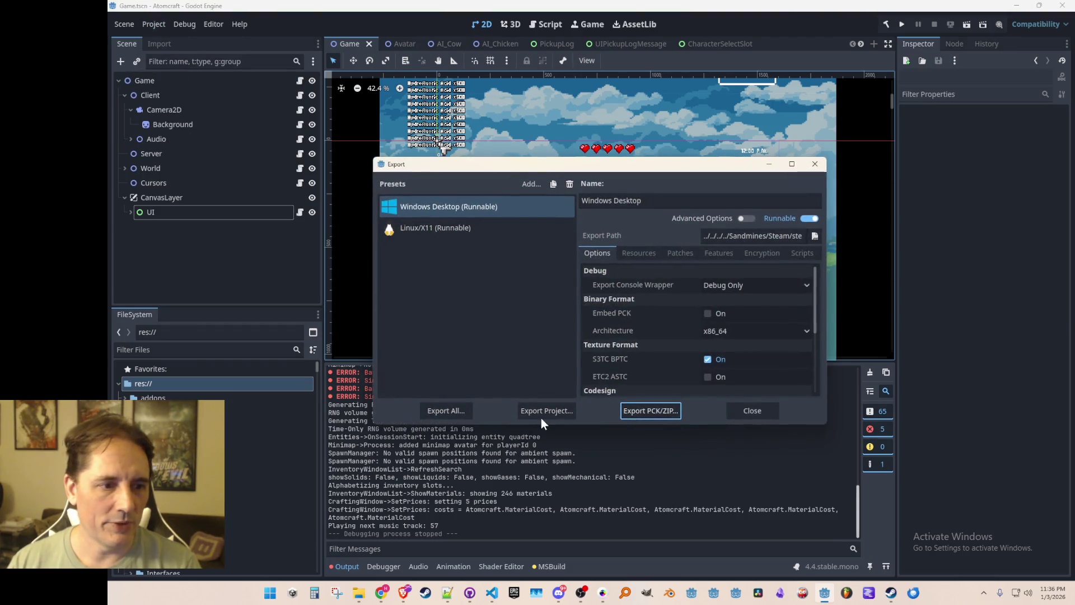
click(543, 419)
click(499, 467)
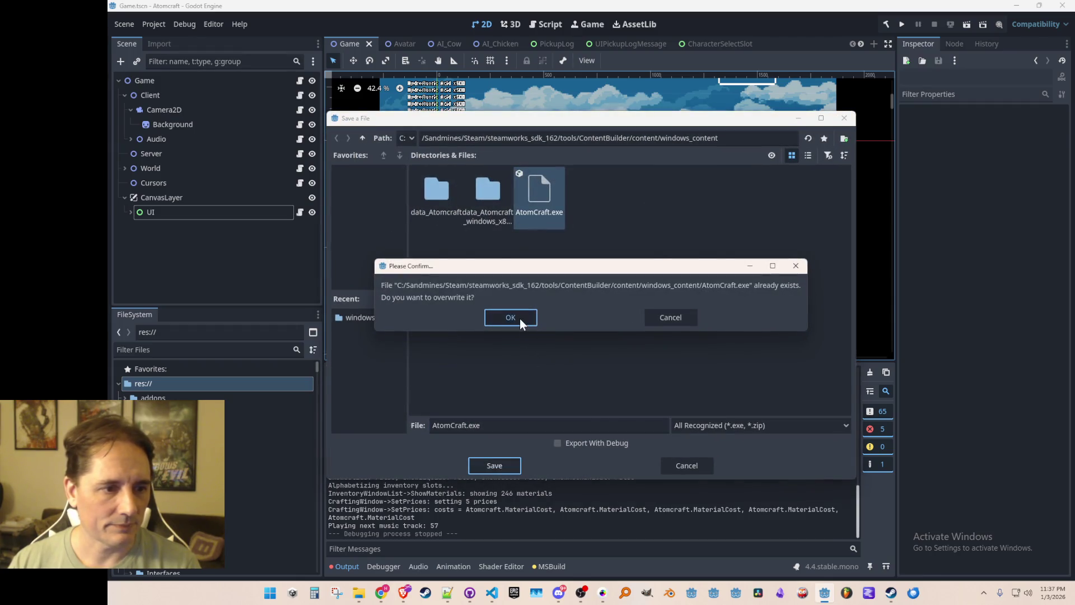
click(518, 319)
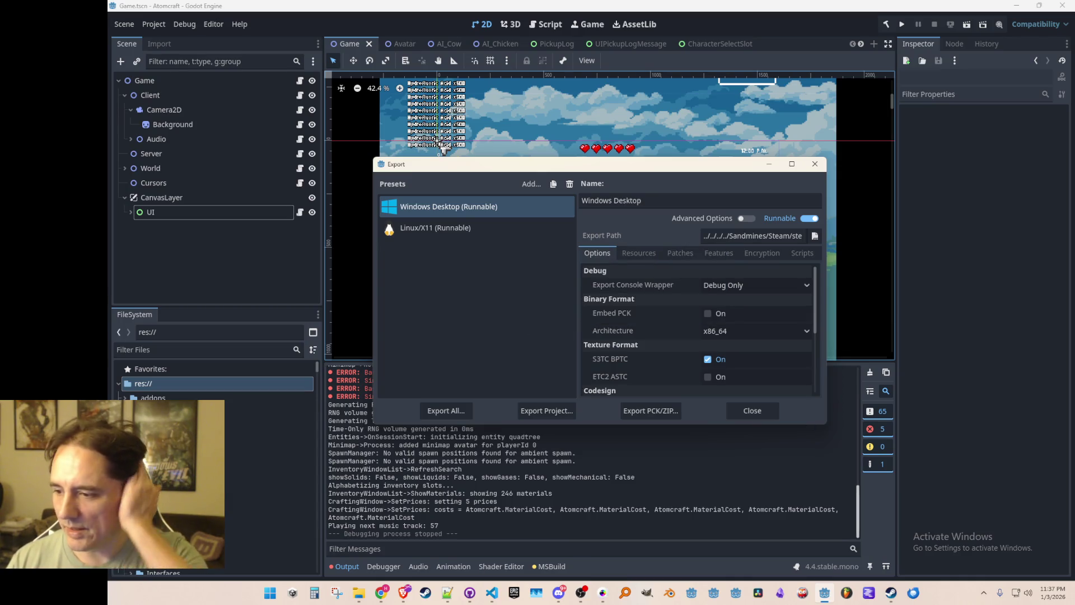
key(alt+Tab)
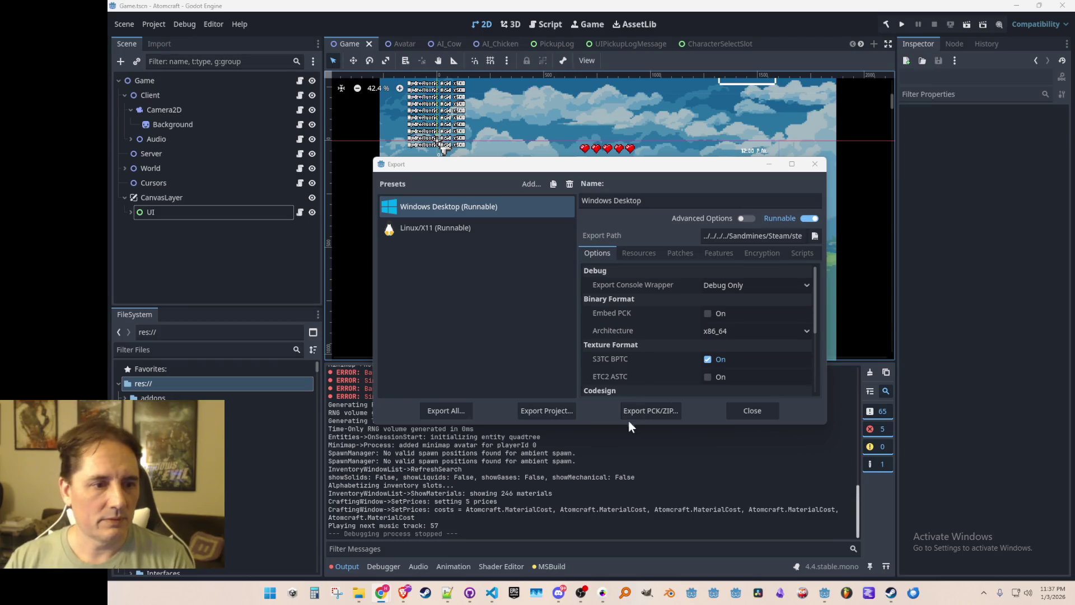
click(740, 411)
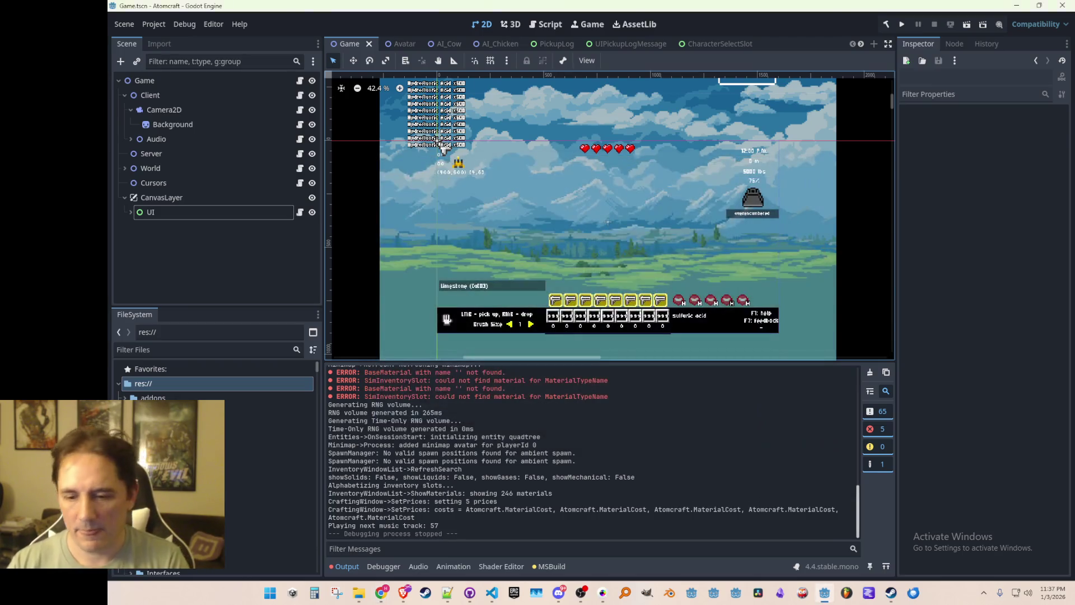
- Switch to the Atomcraft itch.io page in the browser and scroll back to the top
key(super+e)
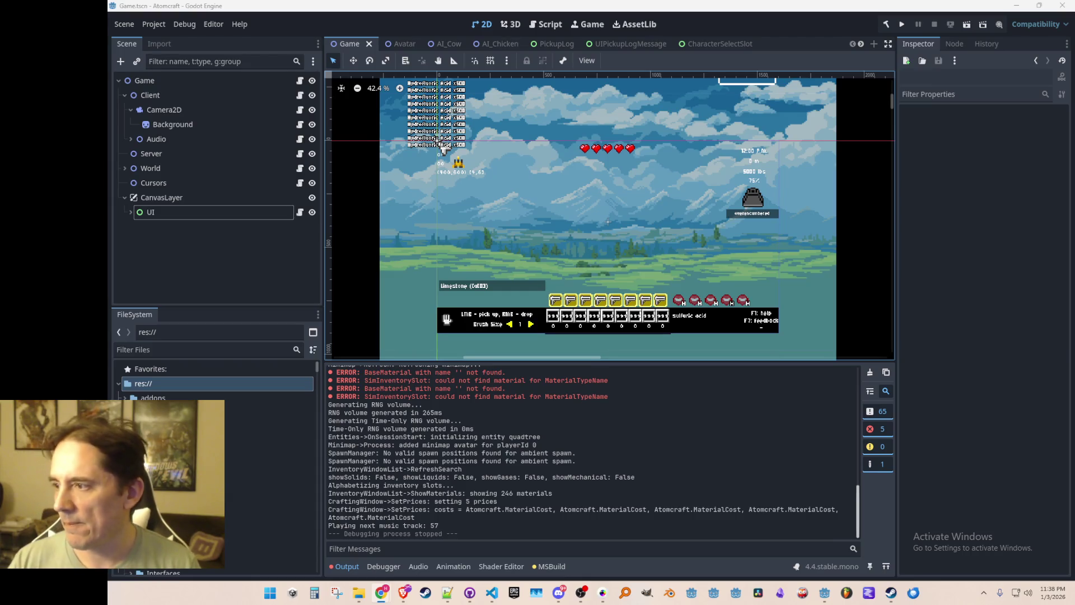
scroll(582, 193, down, 1)
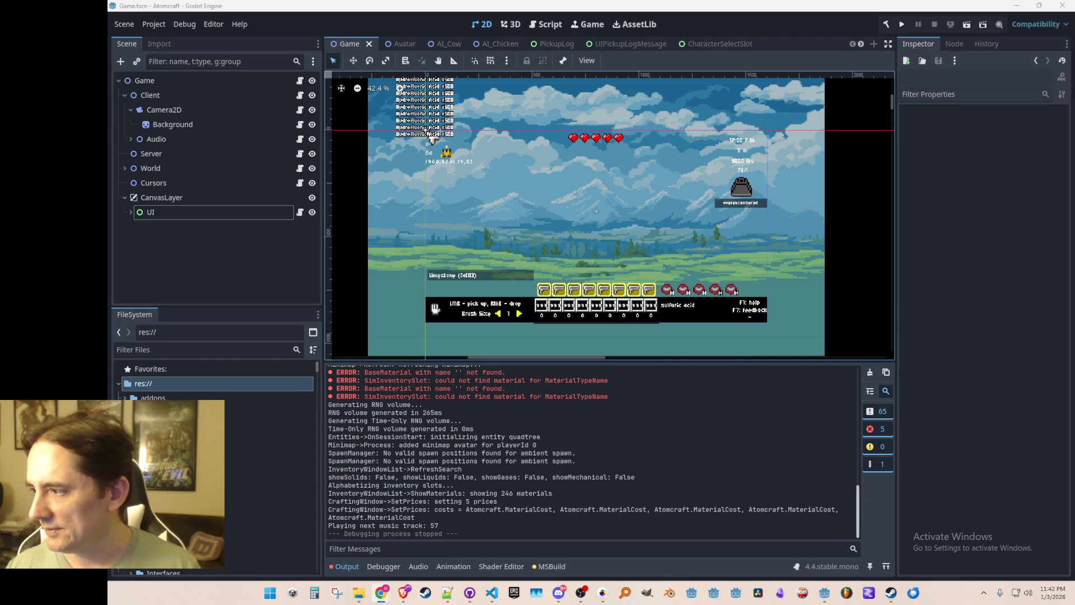
key(alt+Tab)
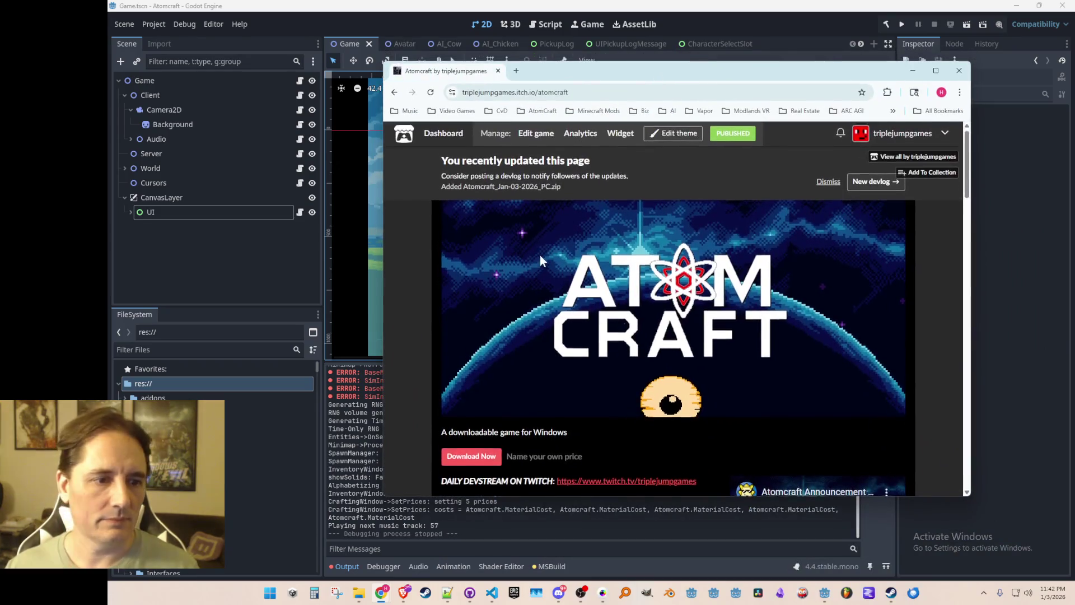
scroll(540, 255, down, 5)
scroll(566, 243, up, 5)
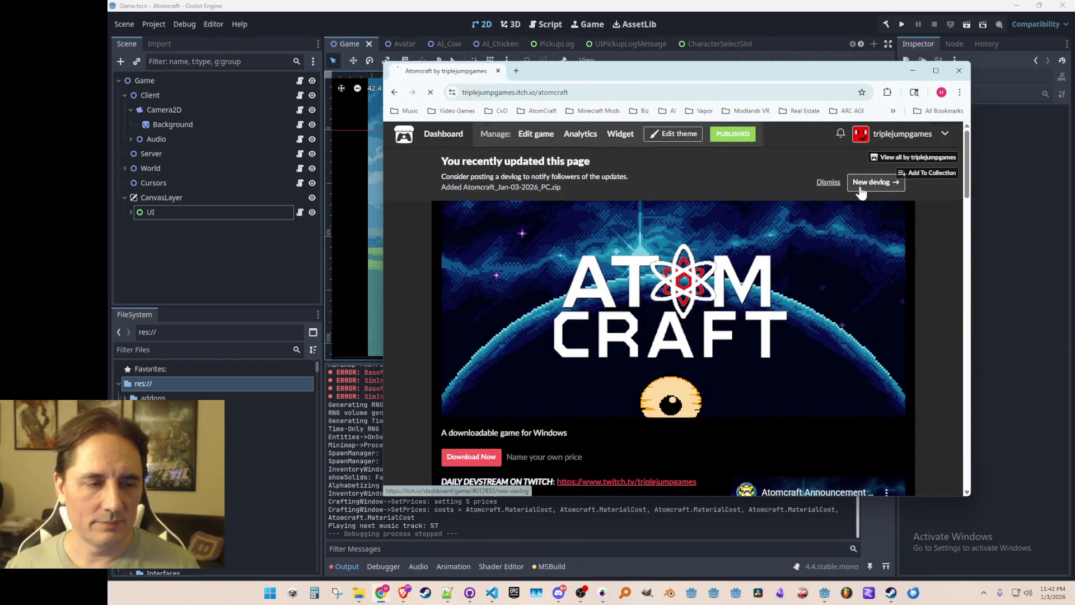
- Start a general-update devlog titled 'Content Update Jan-03-2026 - New Characters!!!'
click(862, 186)
click(466, 384)
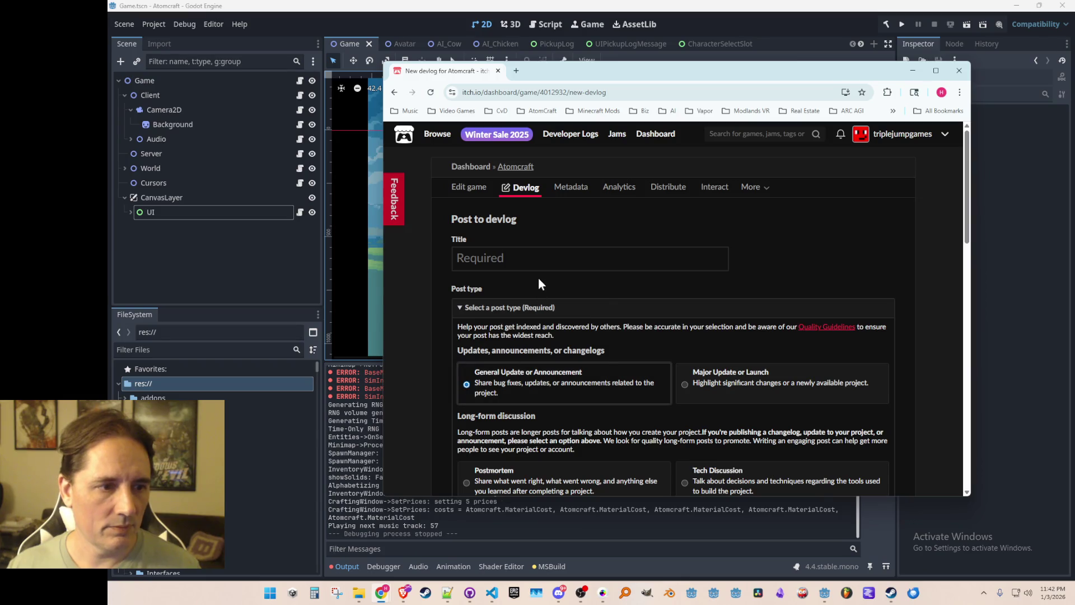
click(554, 262)
text(Content Update )
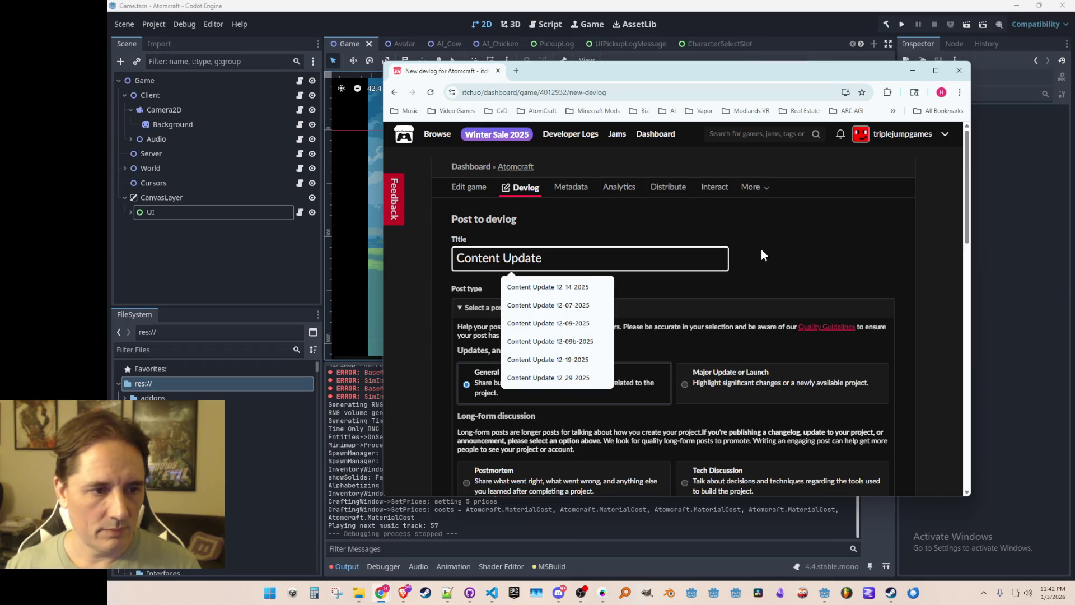
text(01)
key(BackSpace)
key(BackSpace)
text(J)
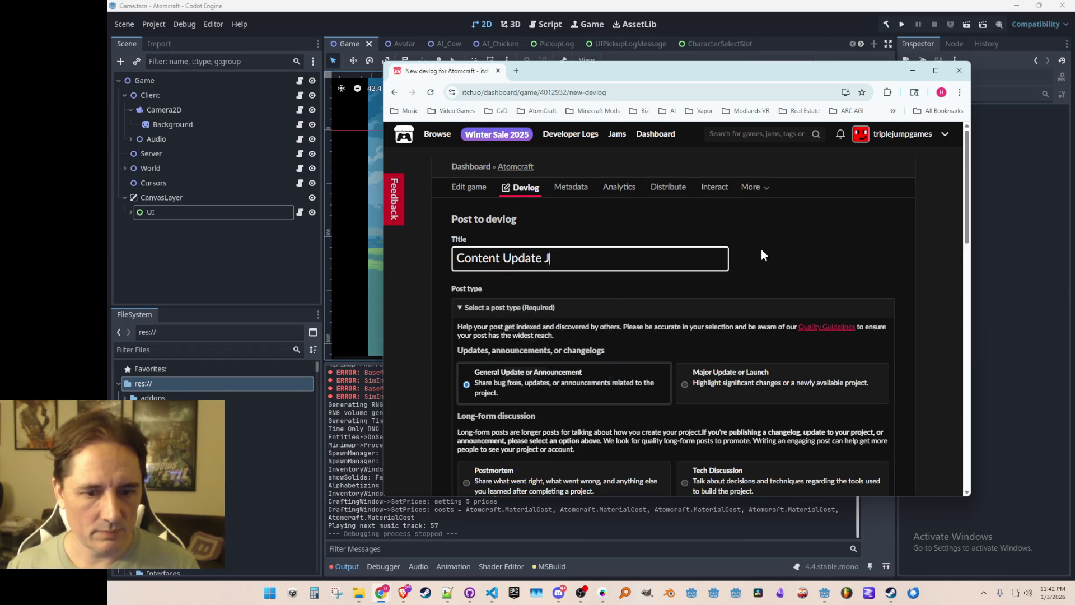
text(an-03-2026)
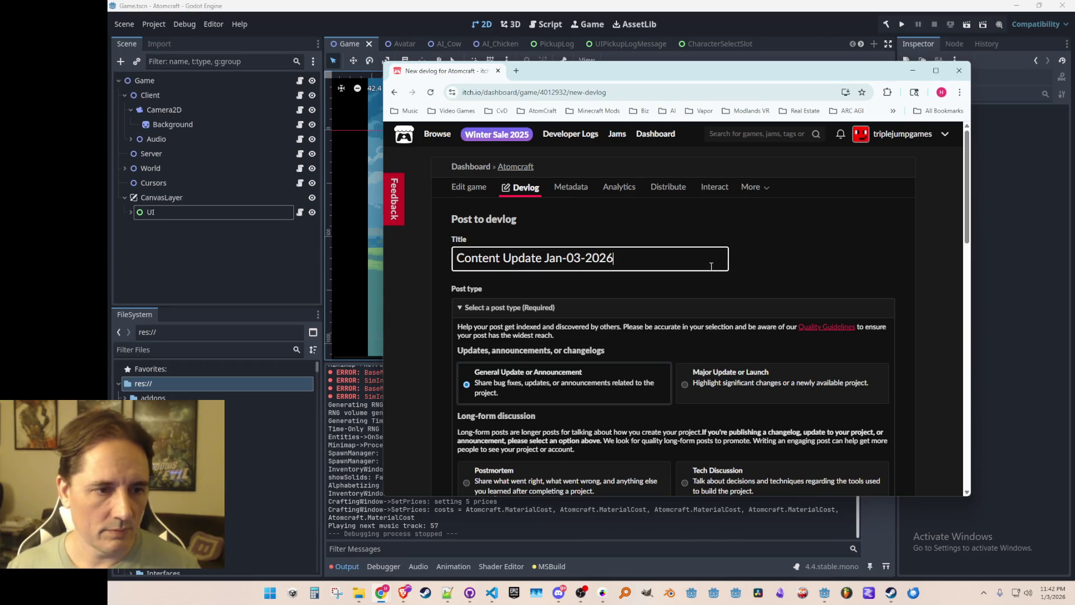
text( - New Characters!!!)
- Drag the Content box's resize handle down to enlarge it, then click inside it
click(792, 251)
scroll(792, 251, down, 15)
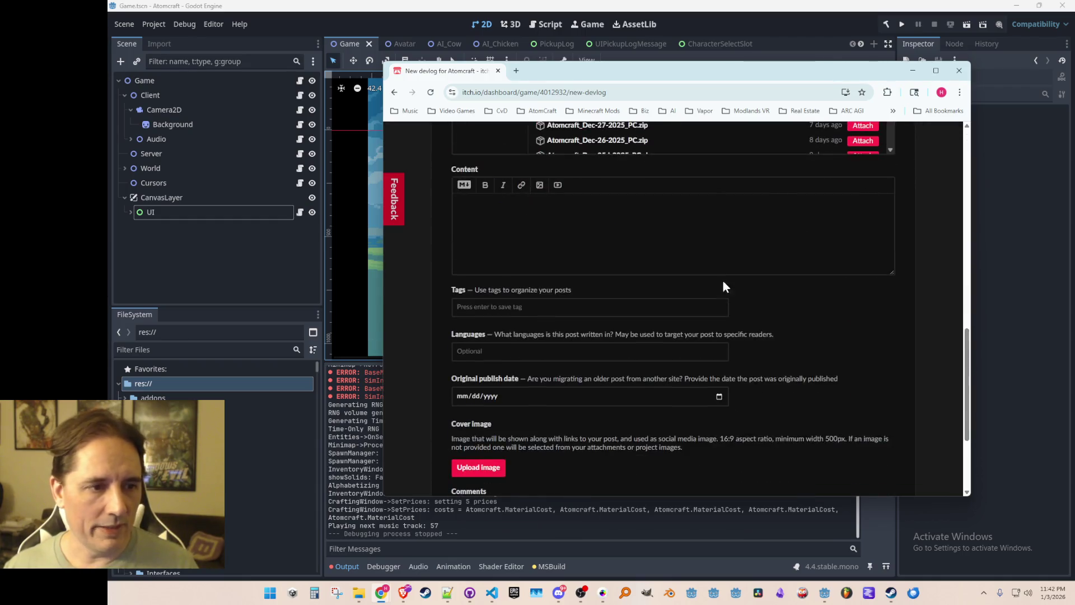
scroll(867, 338, up, 1)
drag(890, 326, 891, 429)
click(819, 291)
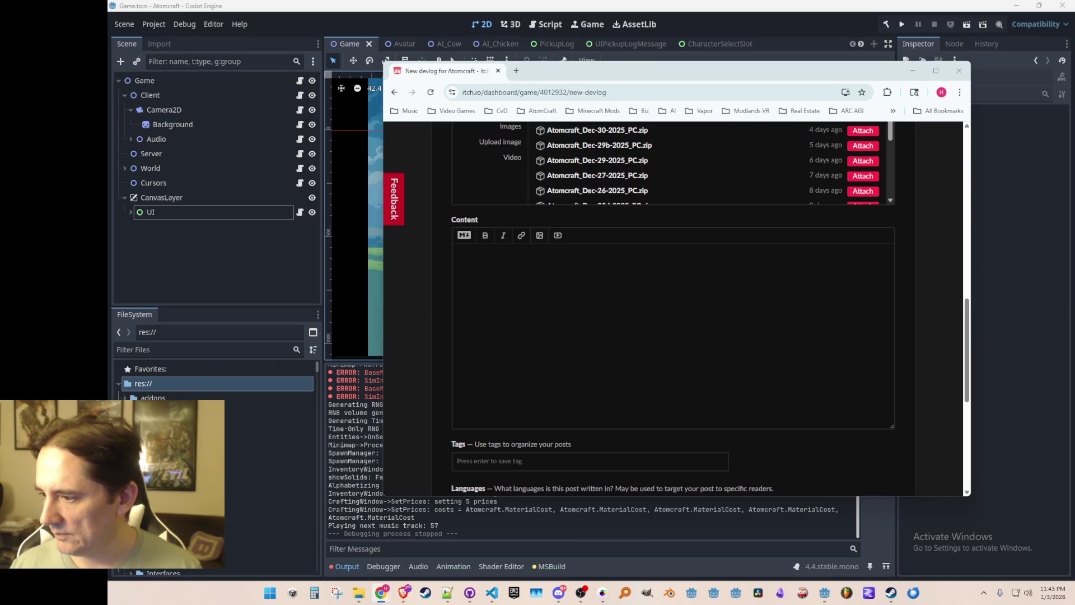
click(581, 311)
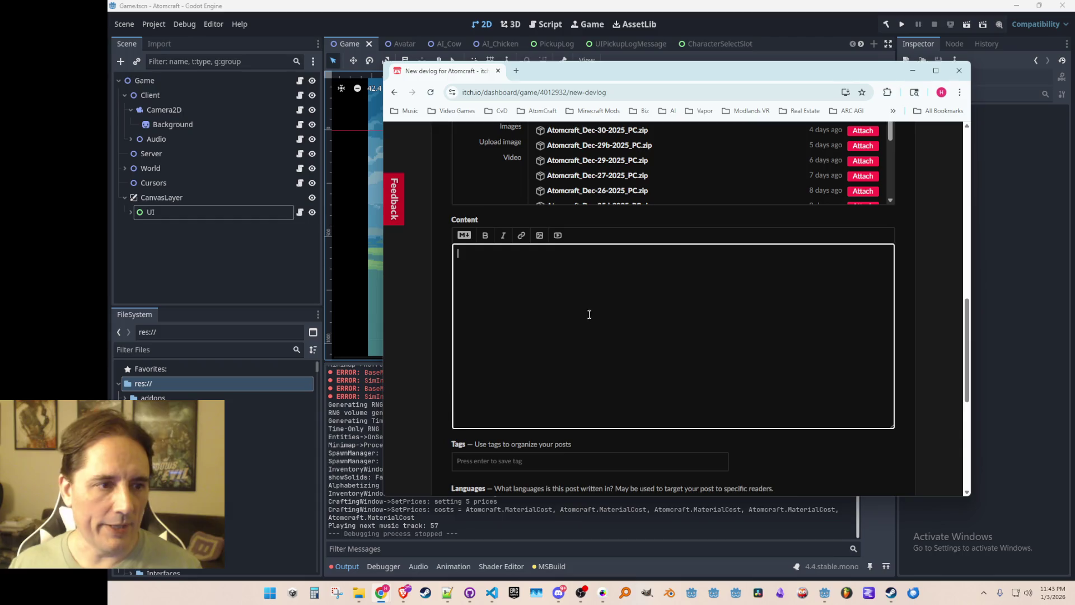
- Write the new species list and the New Player Menu modifiers line, starting the Slug bullet
text(This is a big update! )
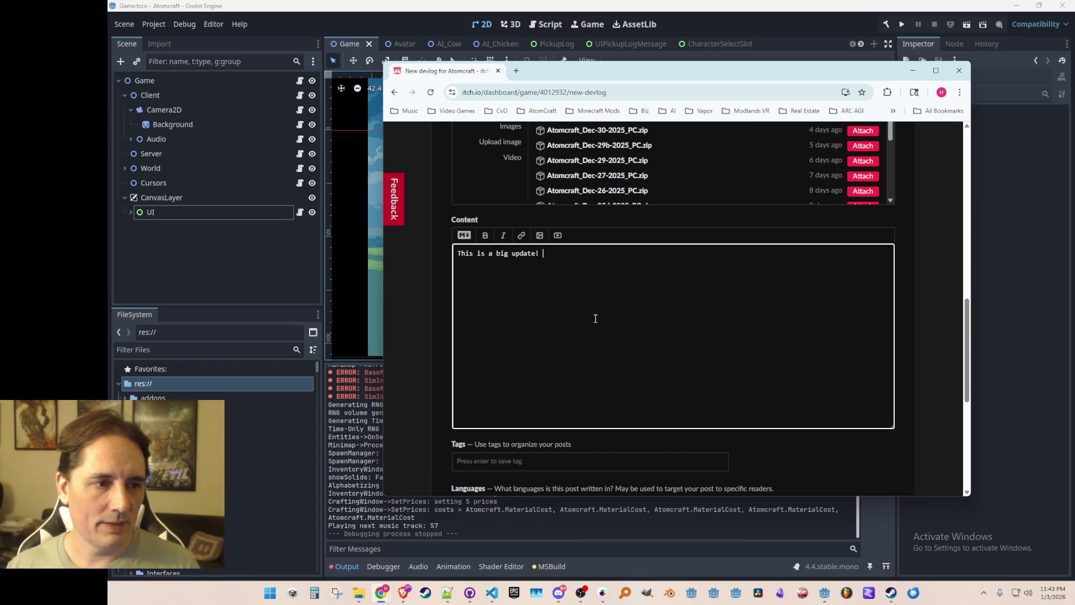
text(I have add)
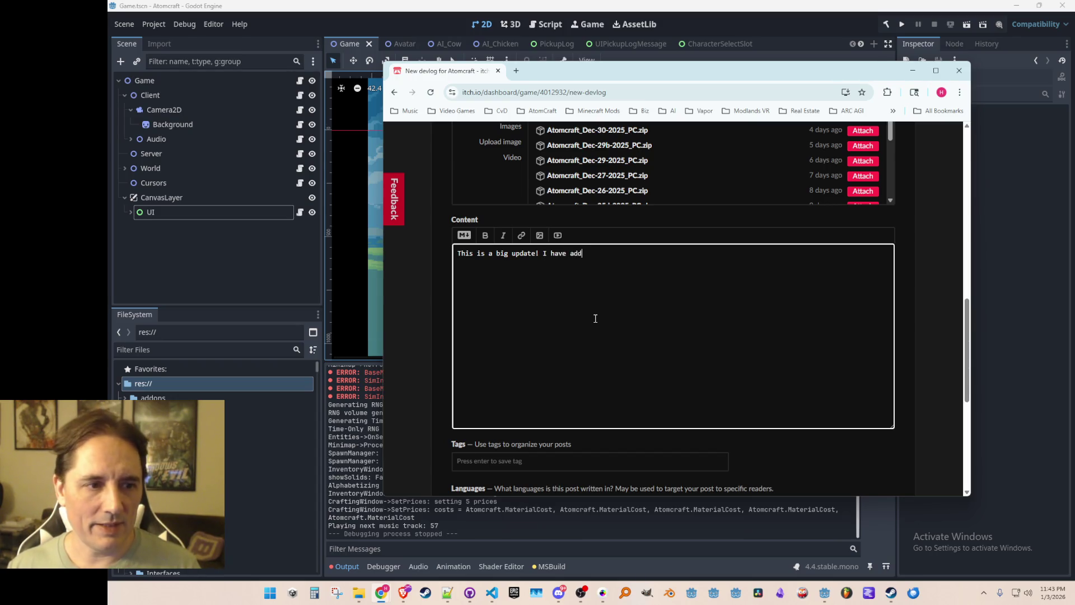
text(ed NEW SPE)
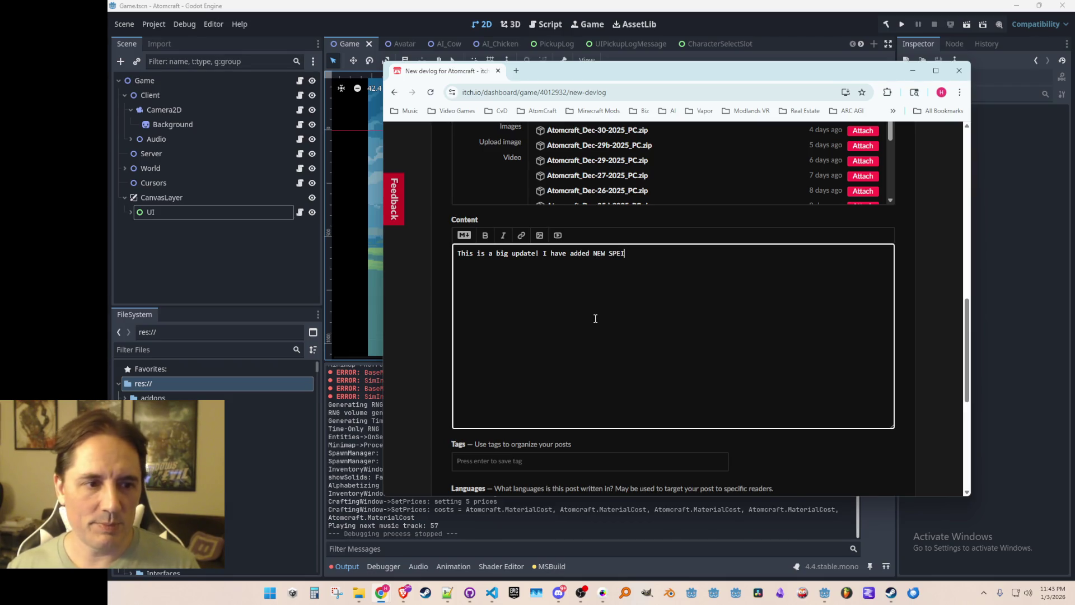
text(CIES of player:)
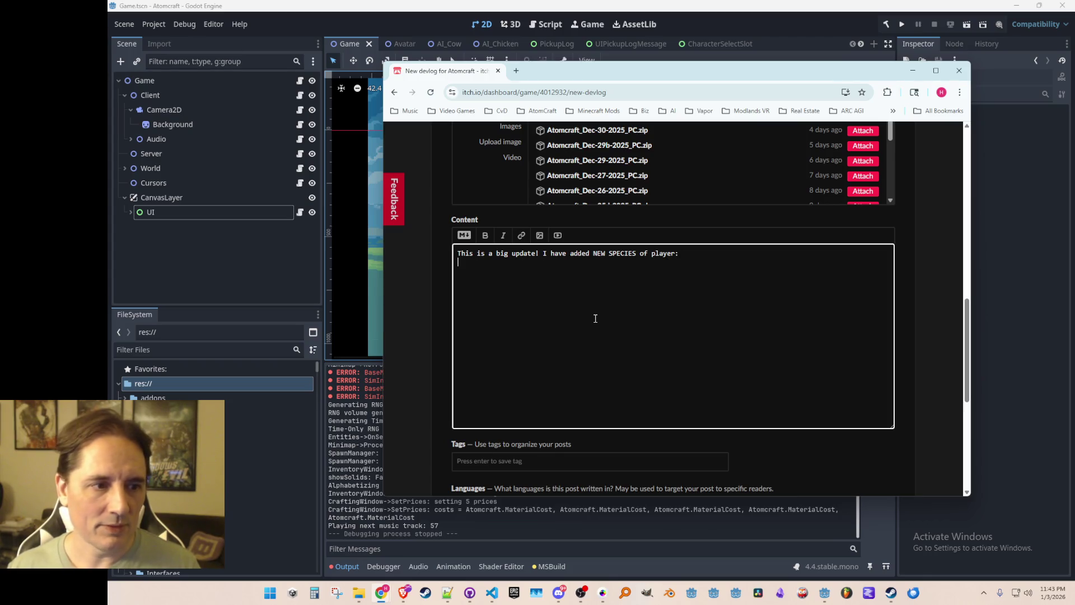
text(  * Human)
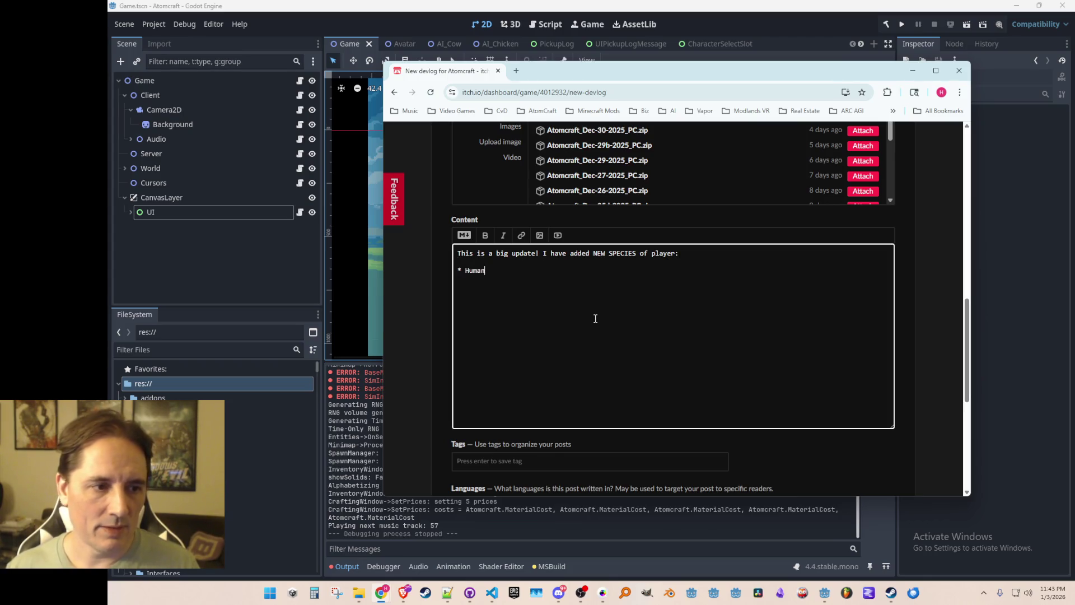
text(, Slug, Robot, Fire, Mushroom, and Snowman )
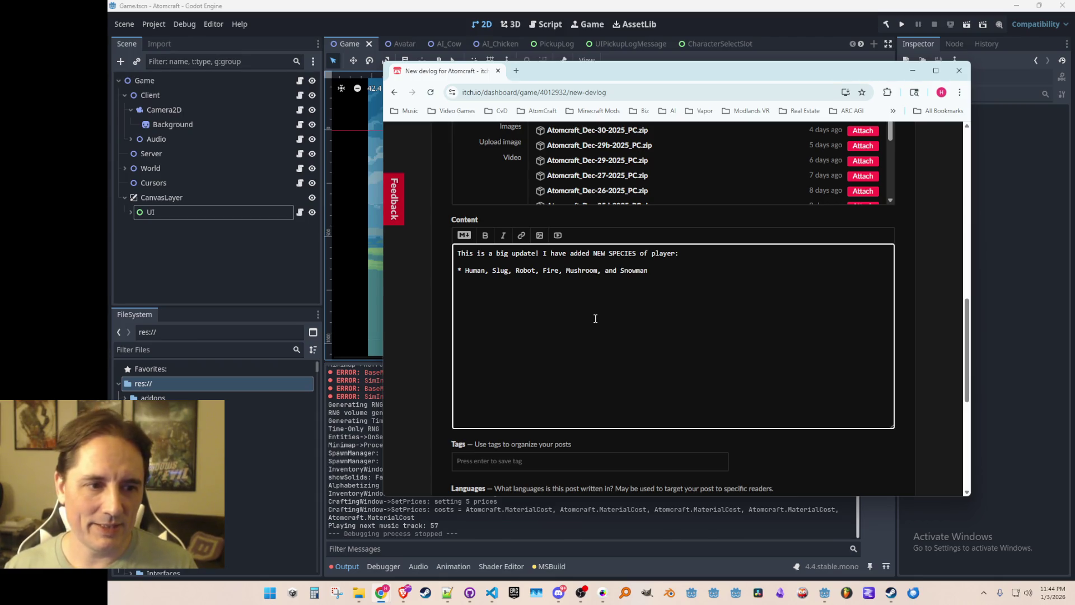
text(species)
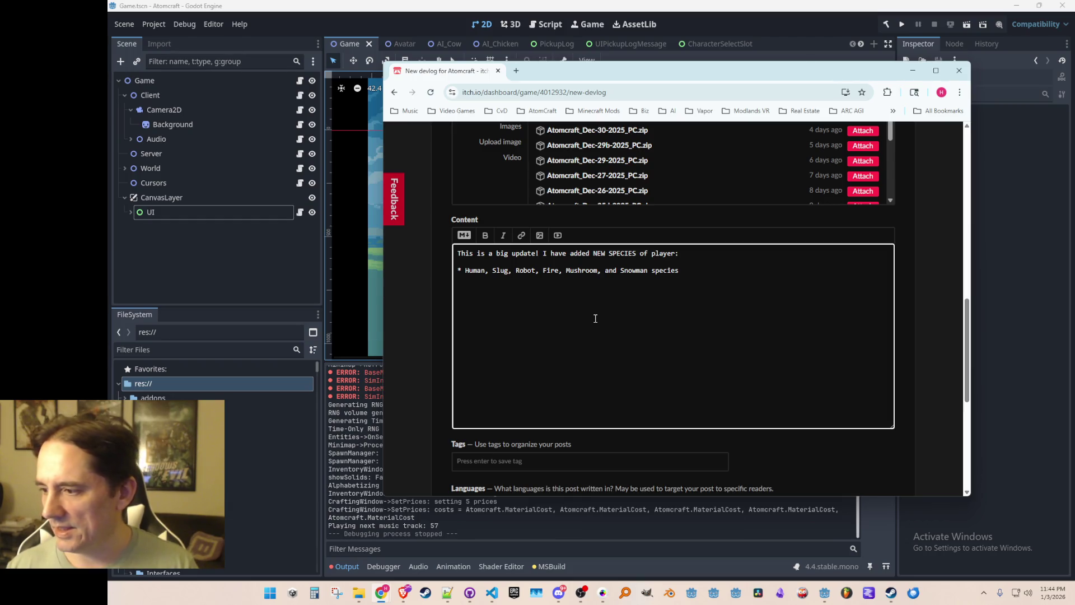
text( are now av)
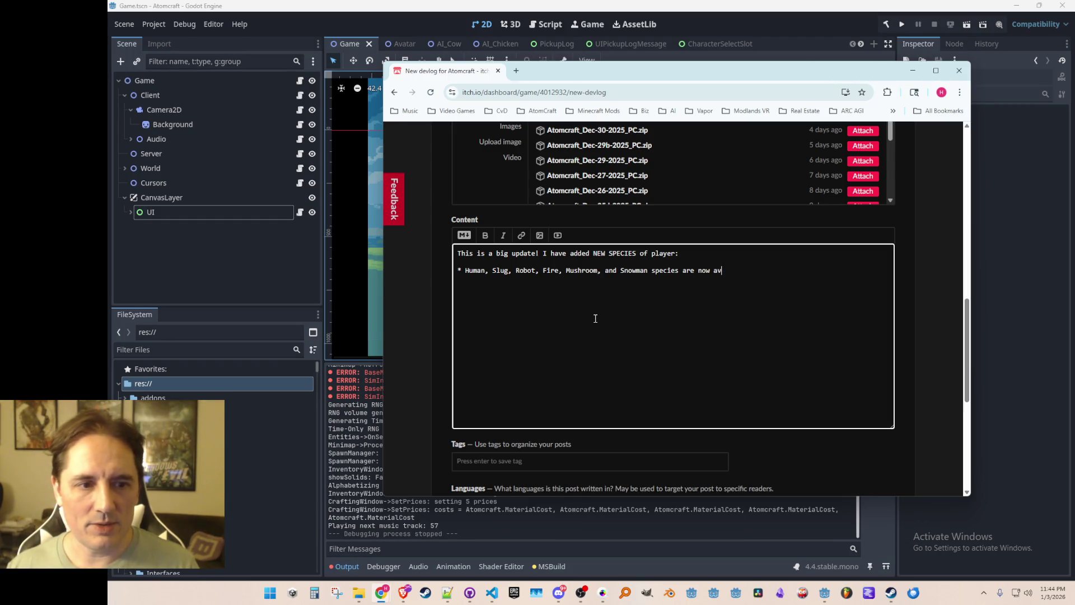
text(ailable!  )
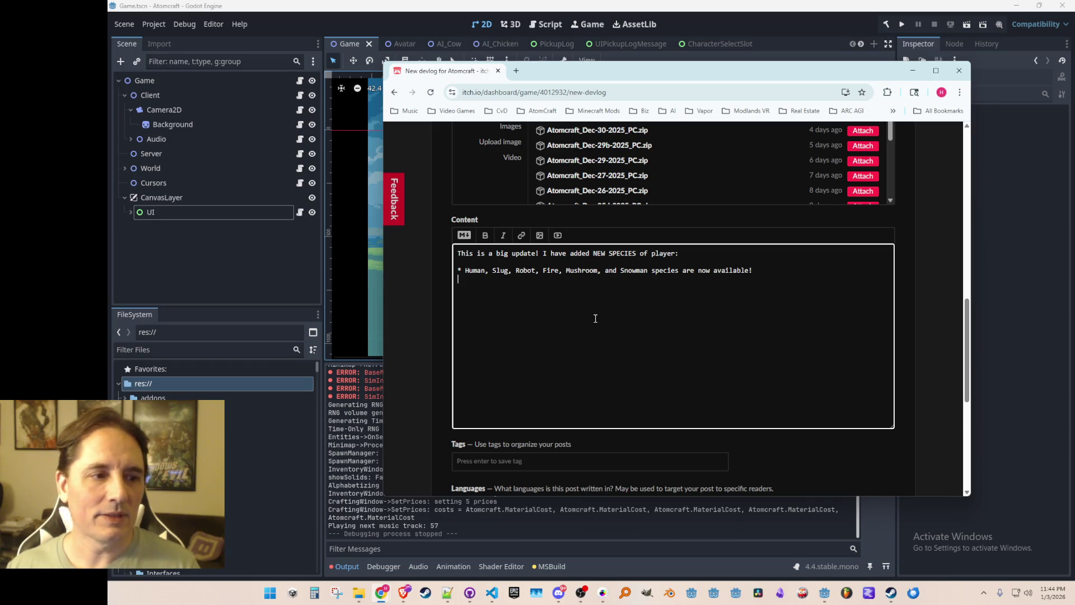
text(You can choose th)
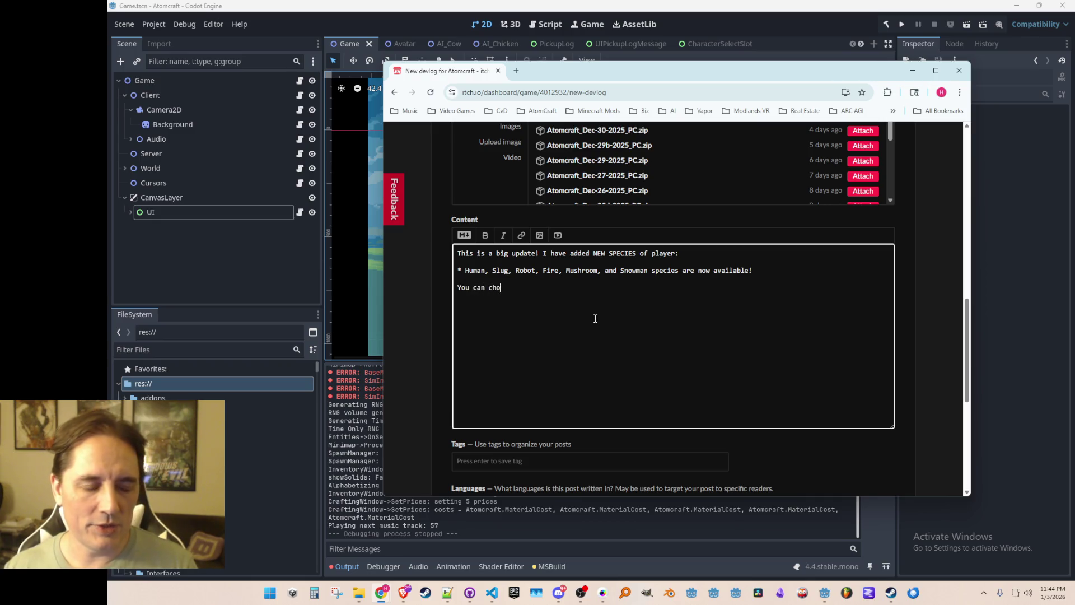
text(e new )
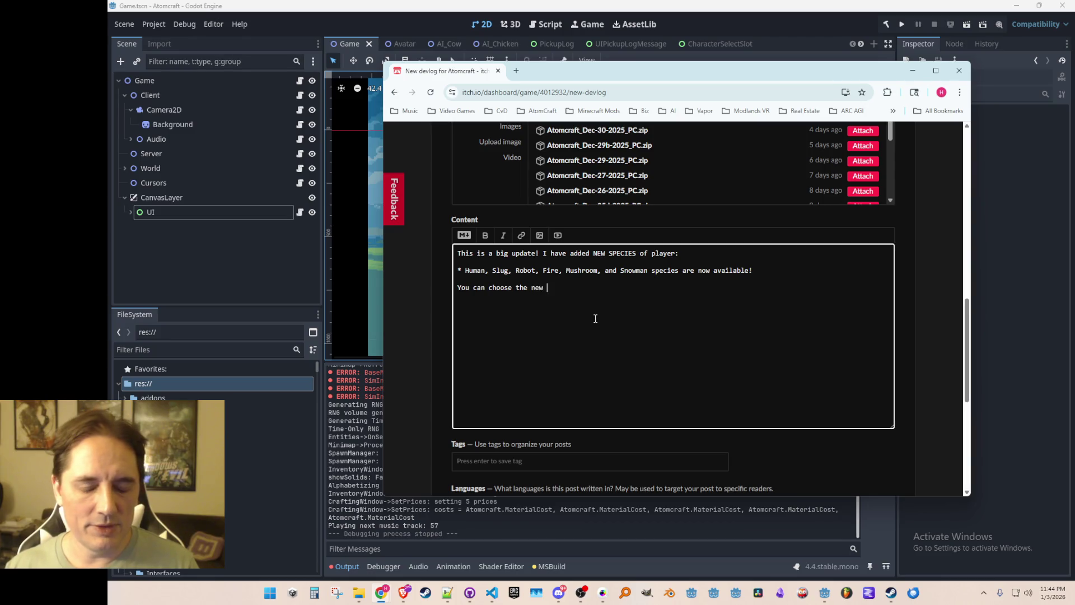
text(speciesin the)
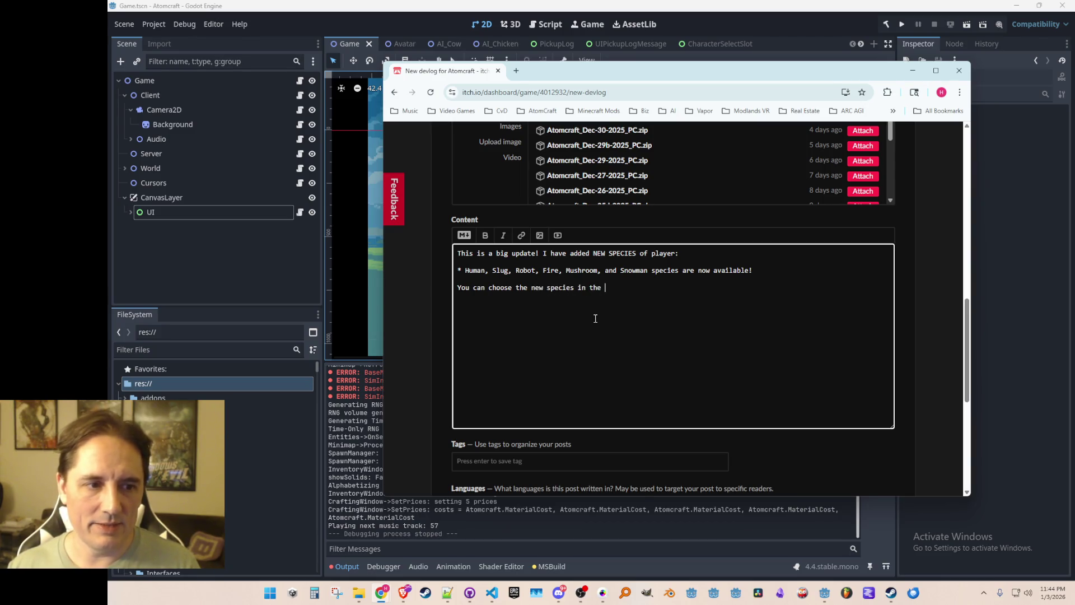
text(New Player Menu)
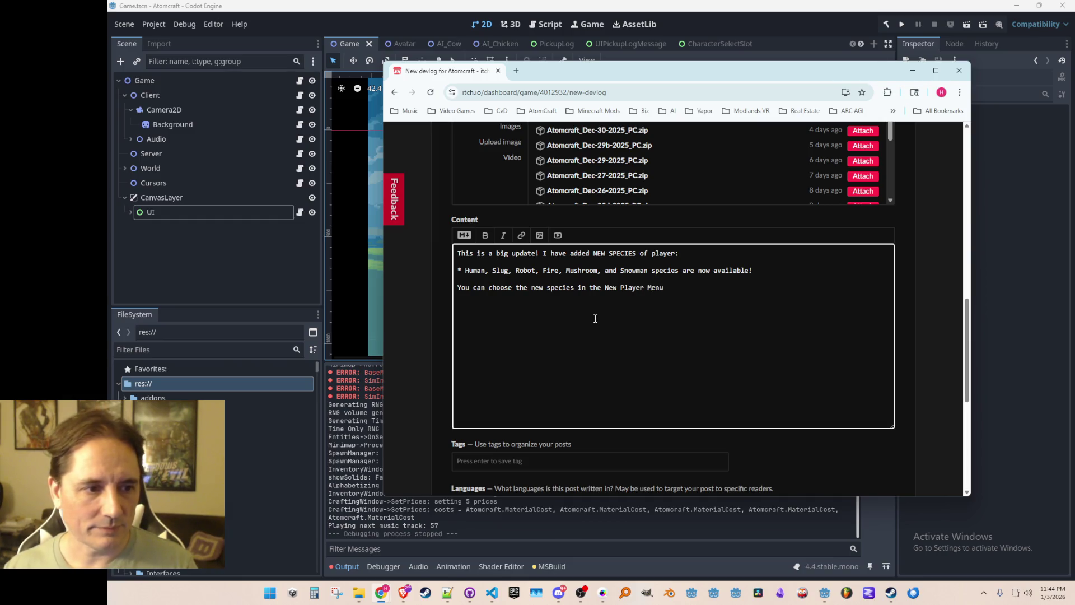
text(, and )
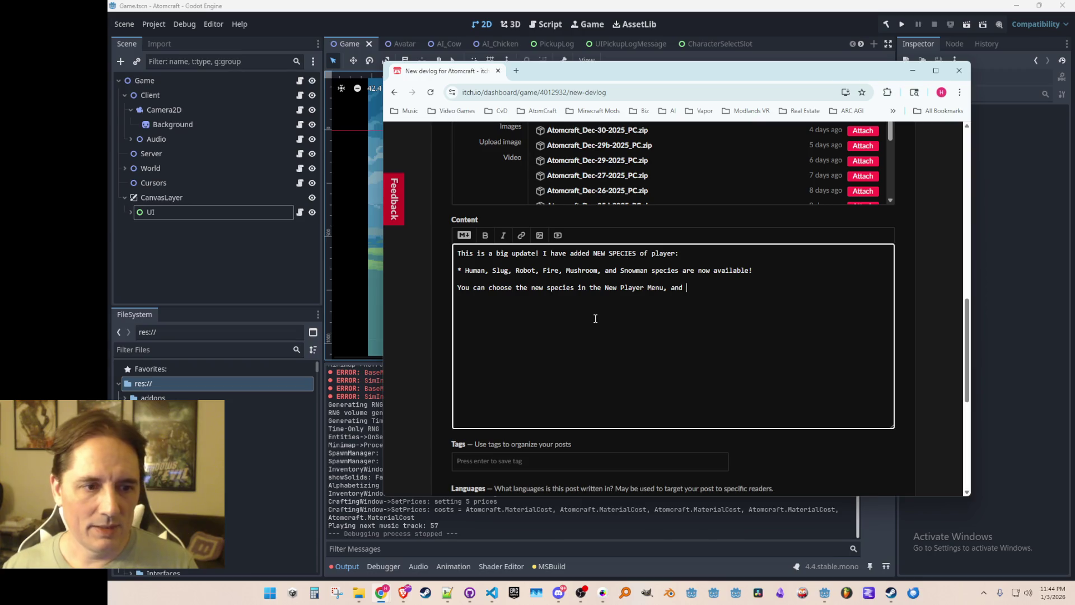
text(they have differe)
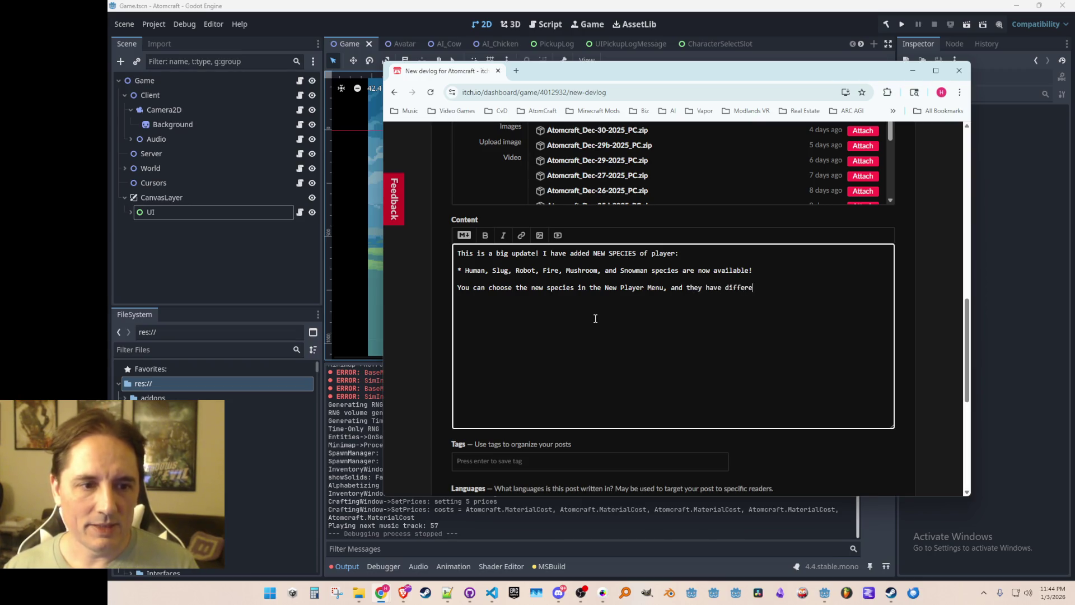
text(nt moifie)
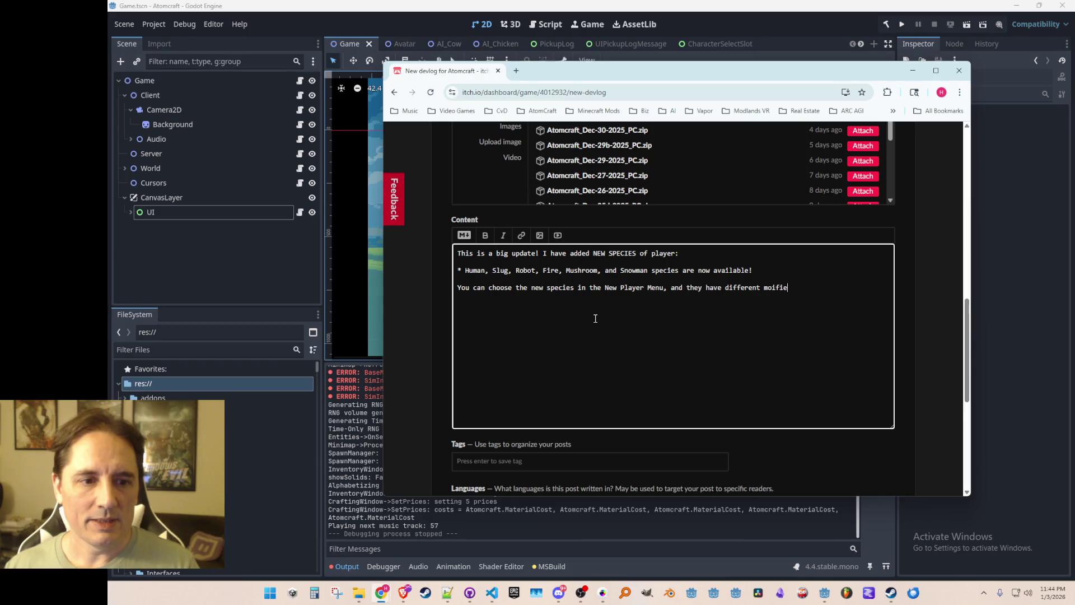
text(difier)
text(:)
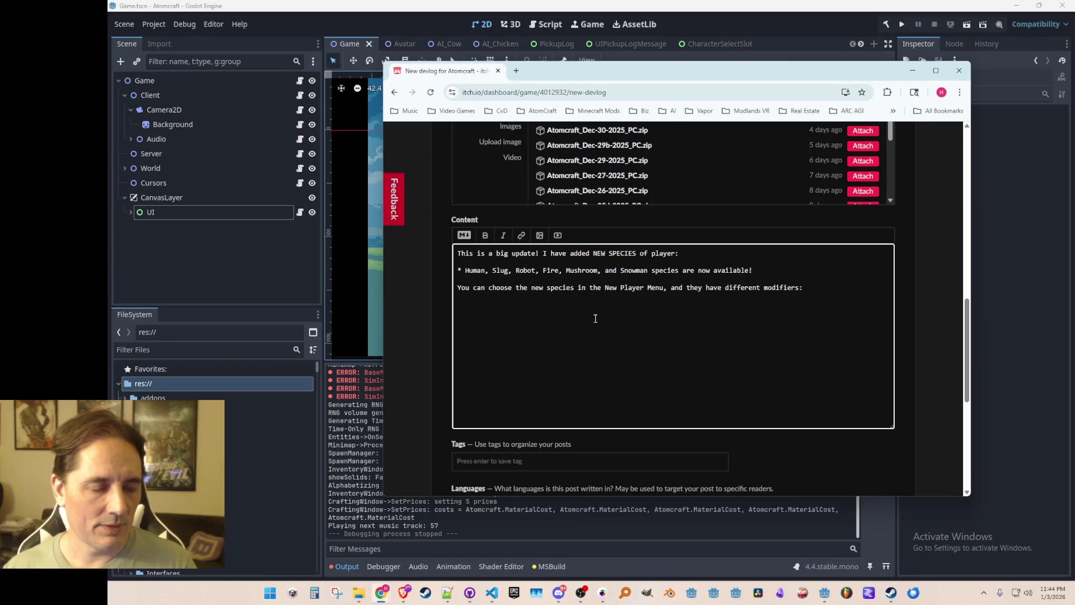
text(lug: is slippery all the time (zero friction on surfaces), and is immune to acid and toxis dam)
- Finish the Slug entry with 'toxic damage' and add a Robot bullet: doesn't breathe, heavy in water, immune to heat, toxic
key(BackSpace)
key(BackSpace)
key(BackSpace)
text(c damage)
key(Return)
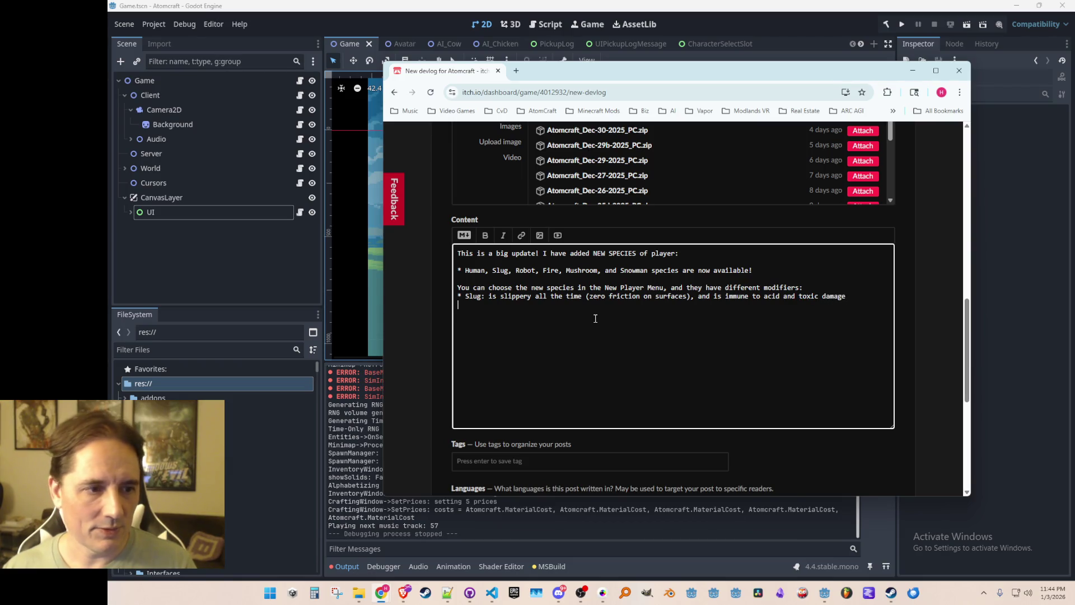
text(* Robot: doesn't)
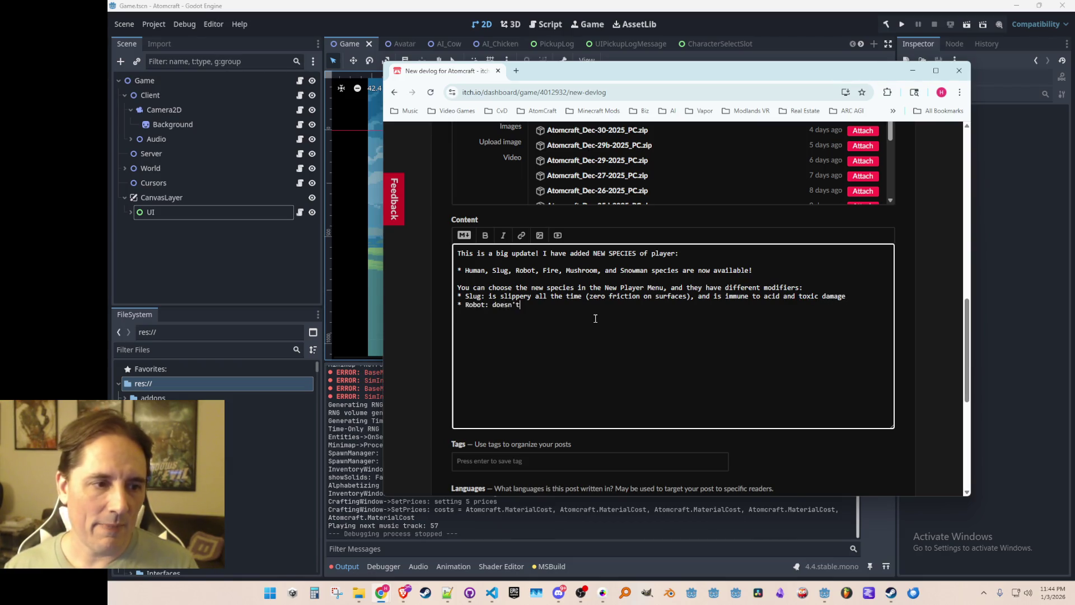
text( have to breathe)
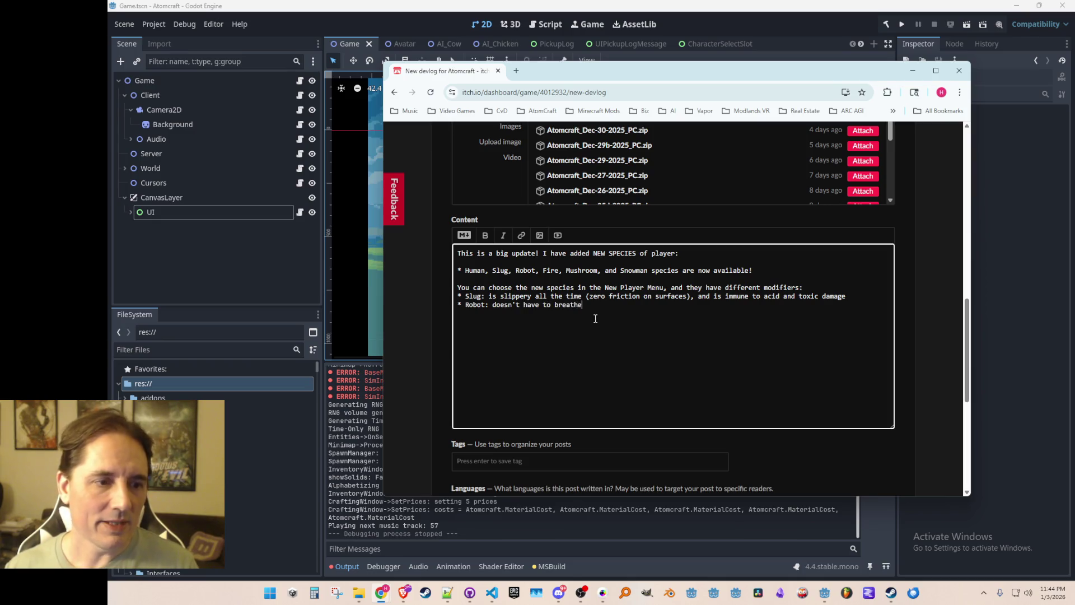
text(, is heavy)
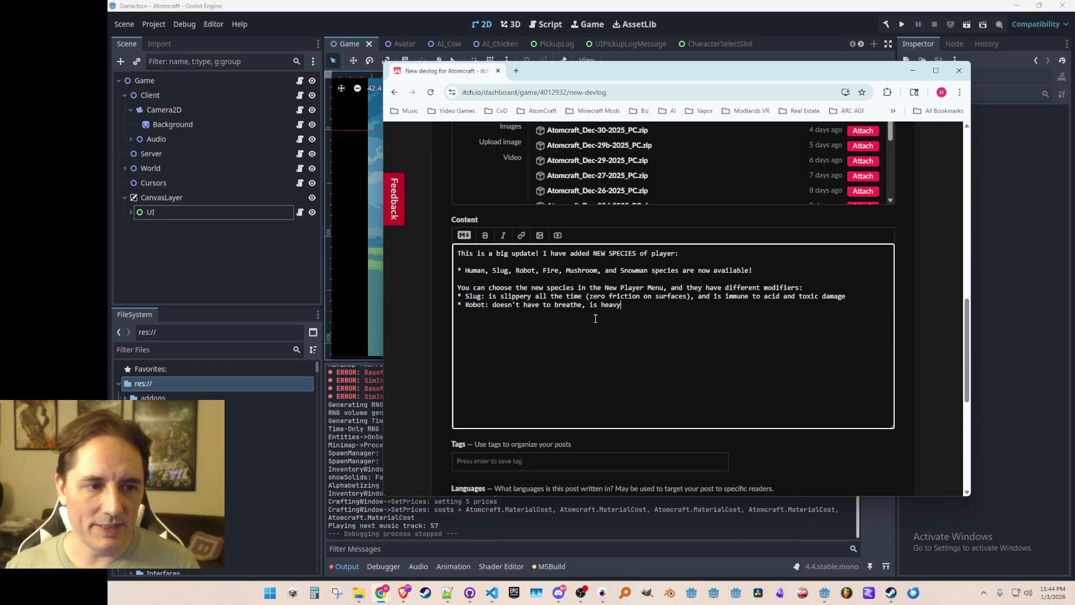
text( in water (no swimming))
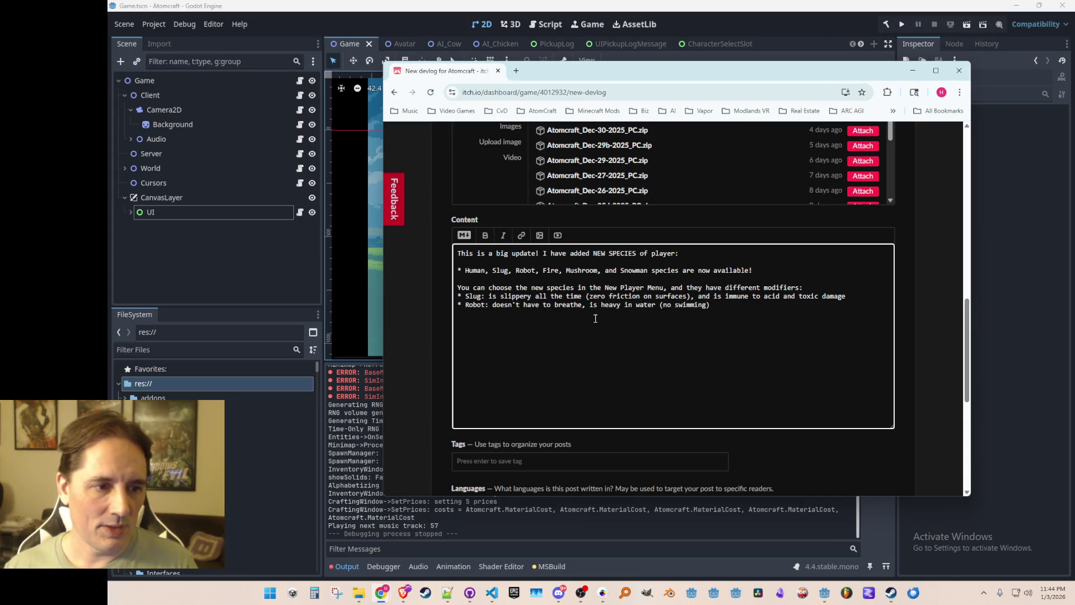
key(BackSpace)
key(BackSpace)
key(BackSpace)
key(BackSpace)
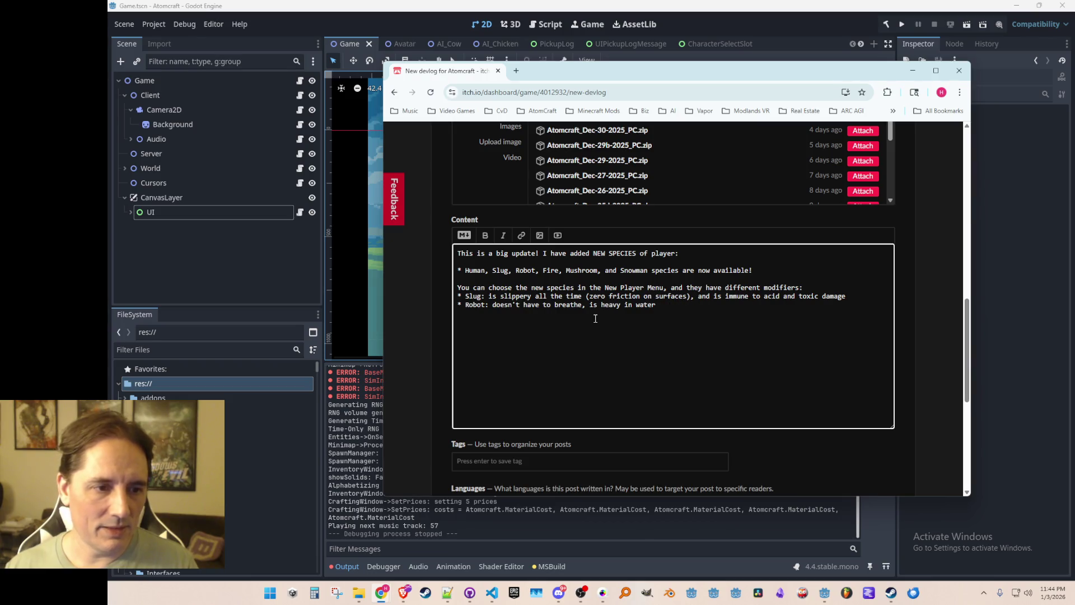
text(,immune to )
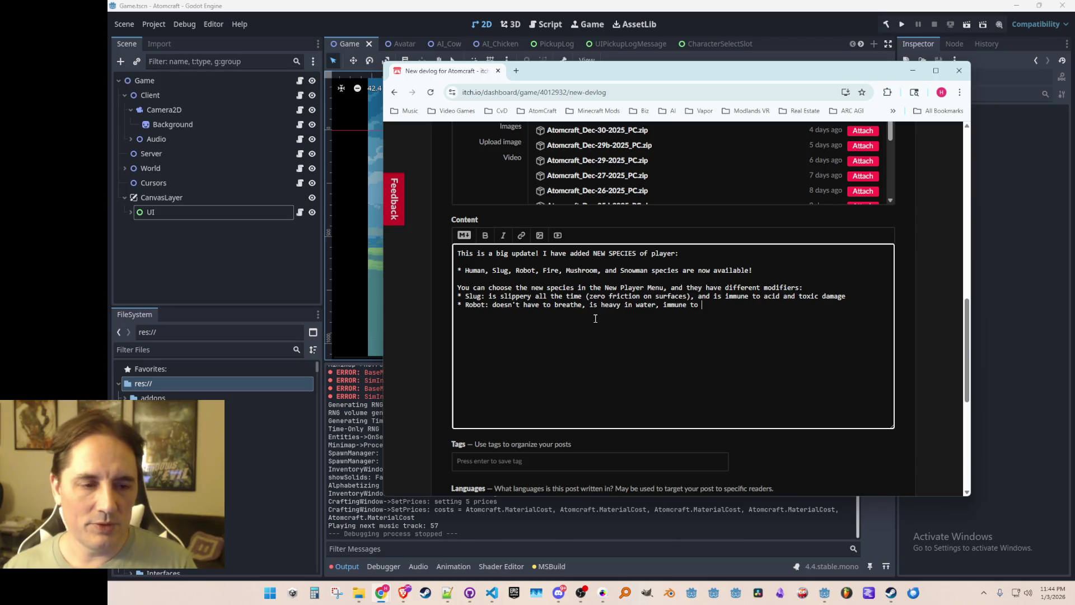
text(many things - cold)
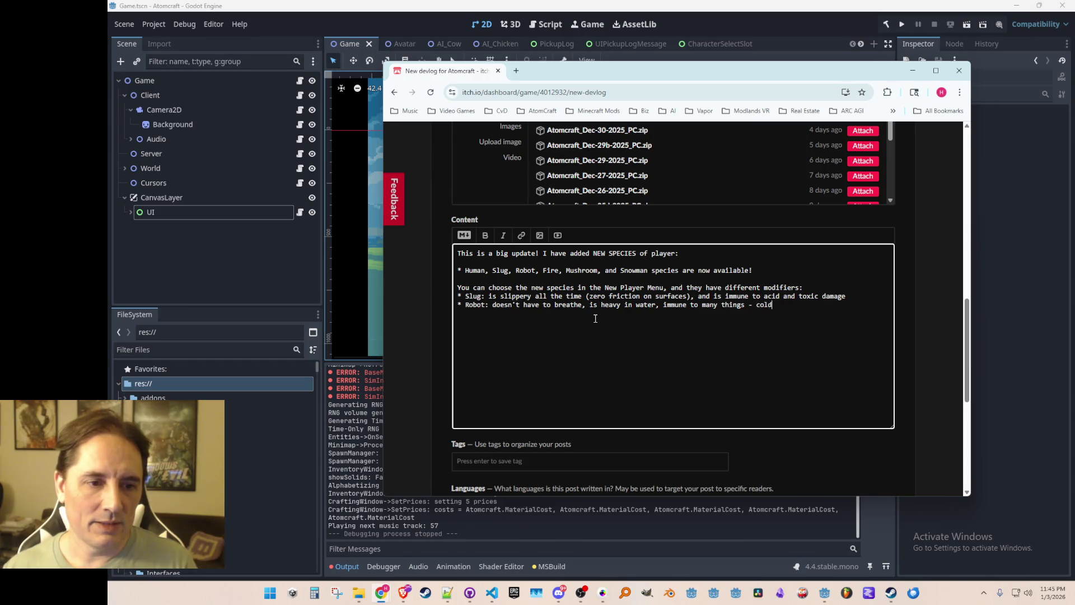
text(heat, toxic)
- Trim the Robot immunities to 'heat and toxic' and add a Fire bullet: generates heat, ignites things on contact
key(Left)
key(Left)
key(Left)
key(ctrl+shift+Left)
key(ctrl+shift+Left)
key(ctrl+shift+Left)
key(BackSpace)
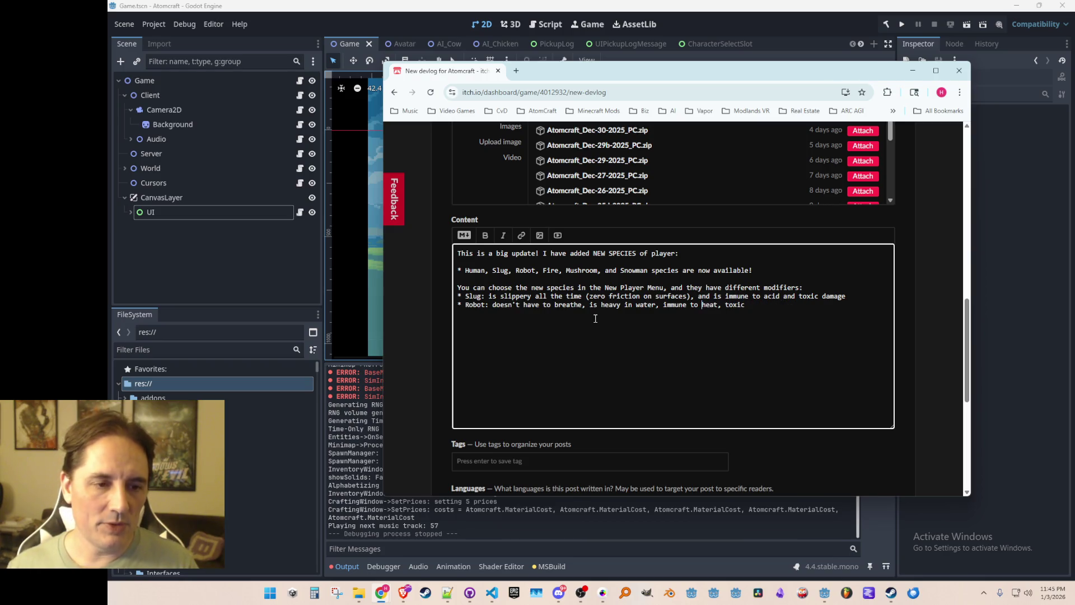
key(ctrl+BackSpace)
key(ctrl+BackSpace)
text(and toxic)
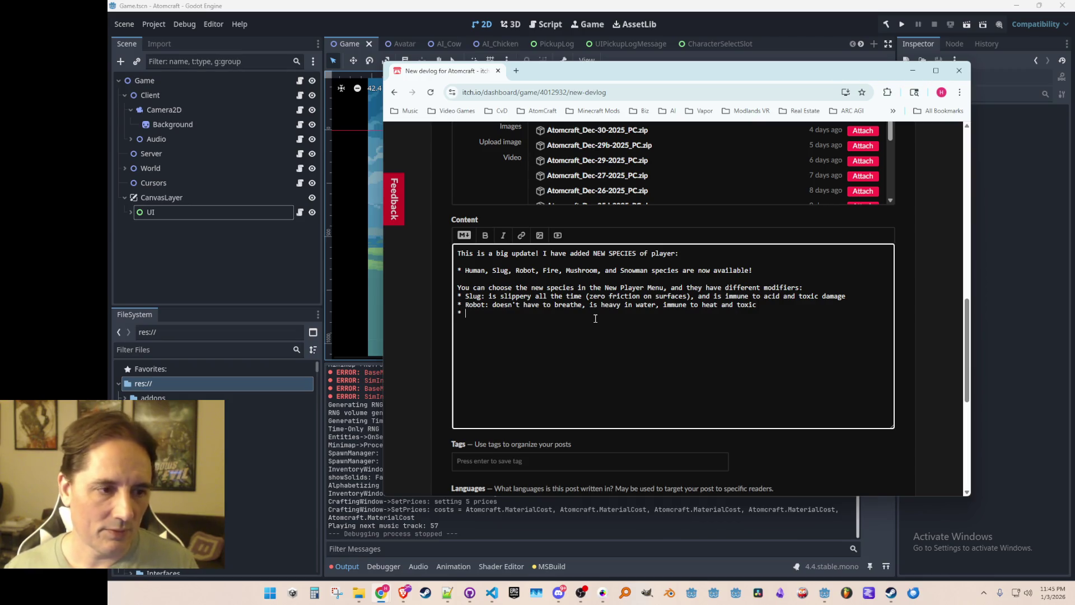
text( * Fire: )
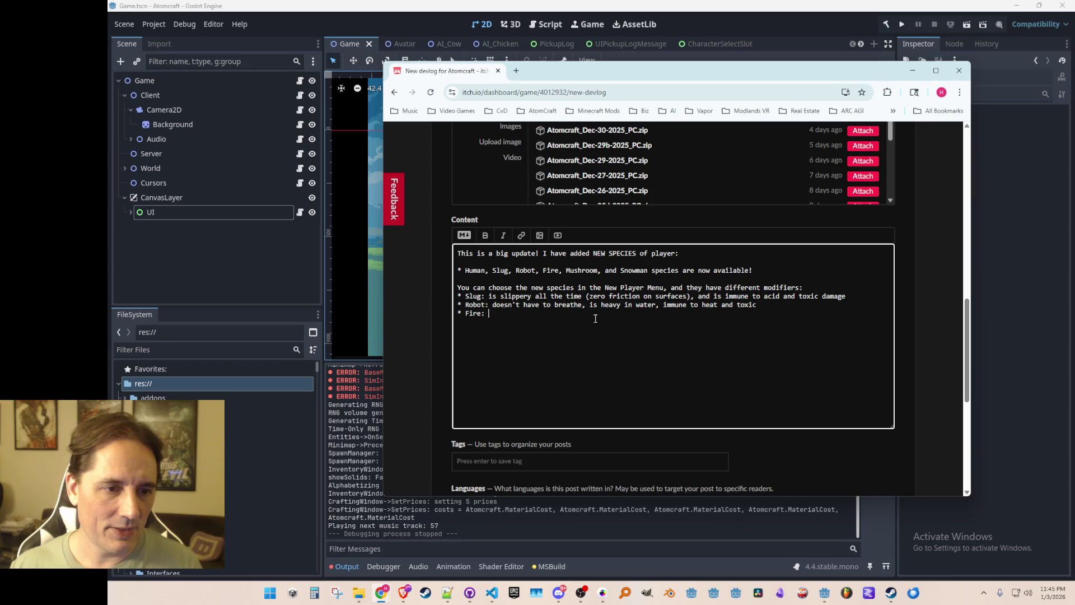
text(constantl)
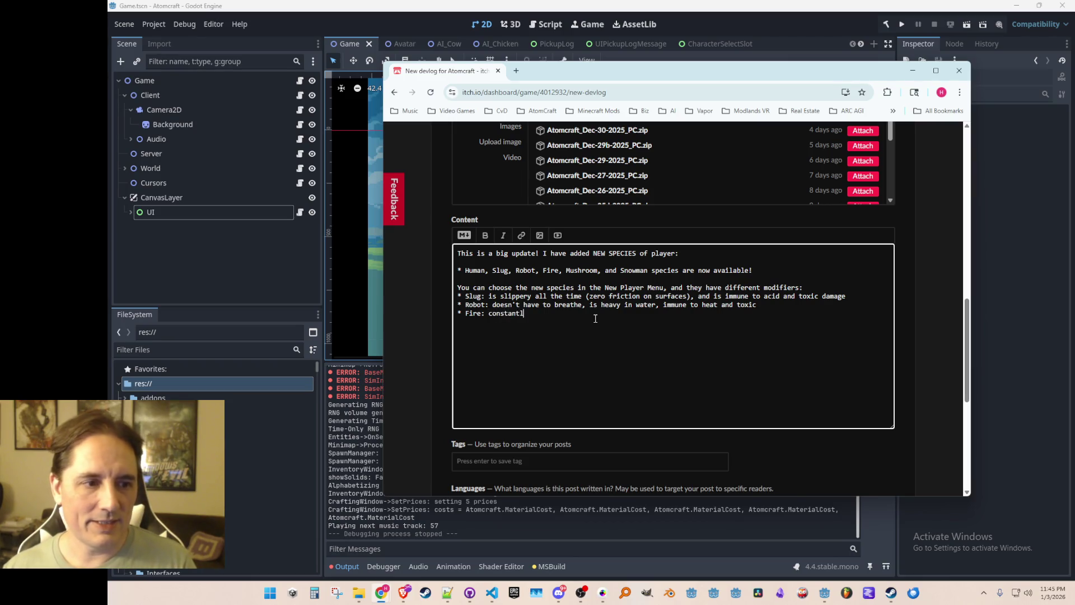
text(y generates heat and )
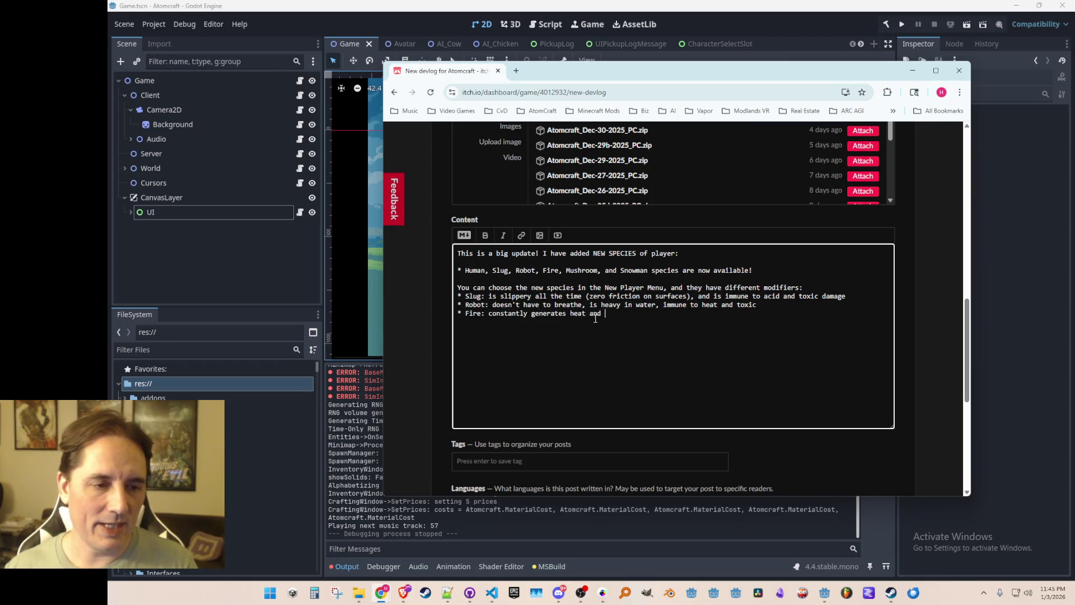
text(ignites things t)
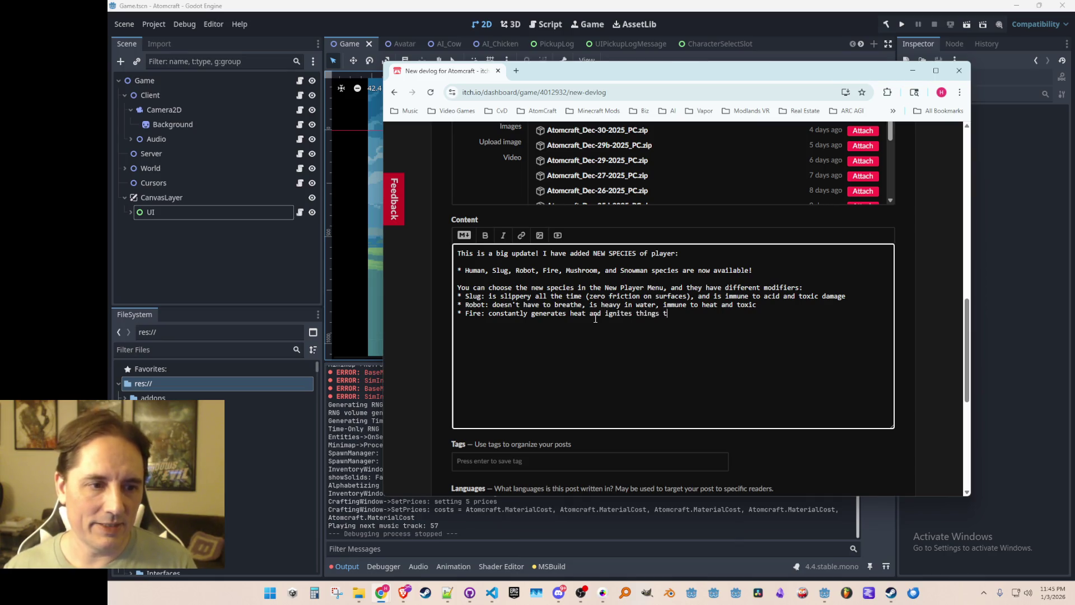
text(hat it comes in contact with)
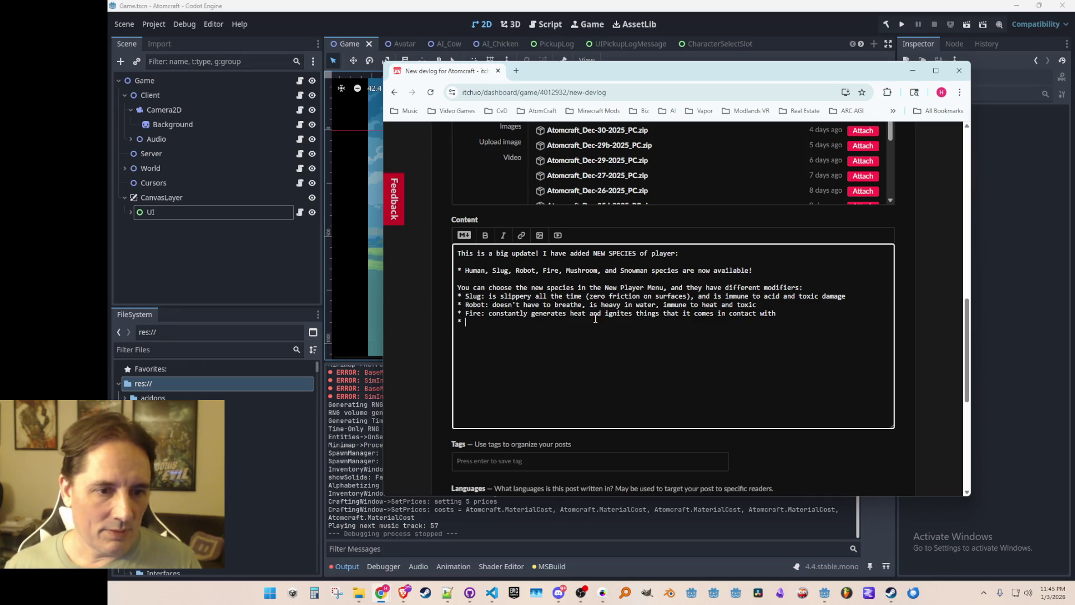
- Note Fire never takes heat damage; Robot is immune to ambient heat (not molten-metal contact heat) and toxic damage
text(never takes any form of heat damage (not even contact damage))
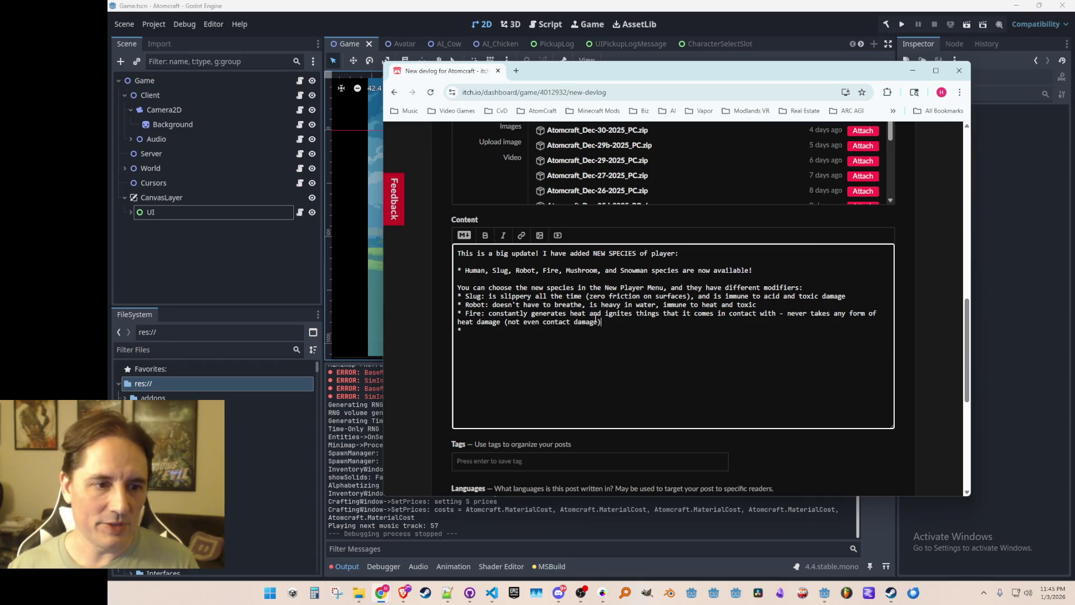
key(BackSpace)
key(BackSpace)
key(BackSpace)
text(ambient heat )
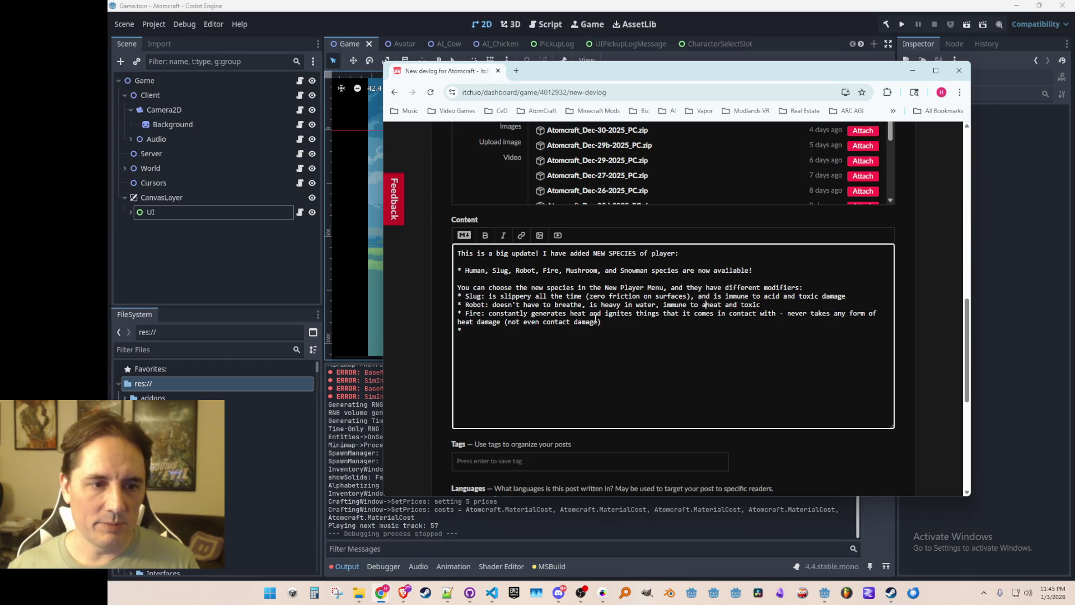
text((but not )
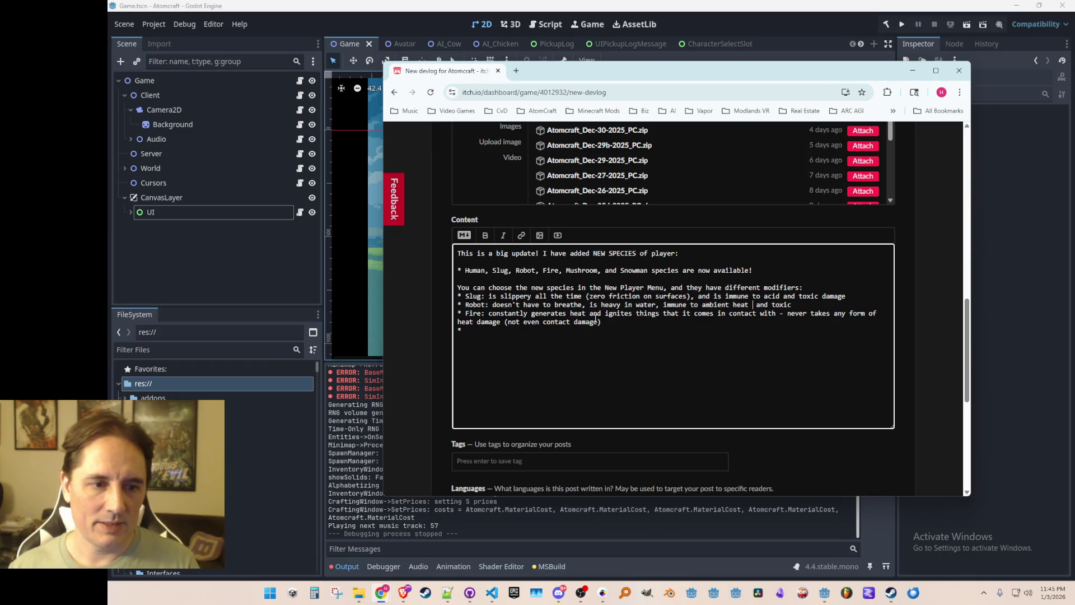
text(contact heat from m)
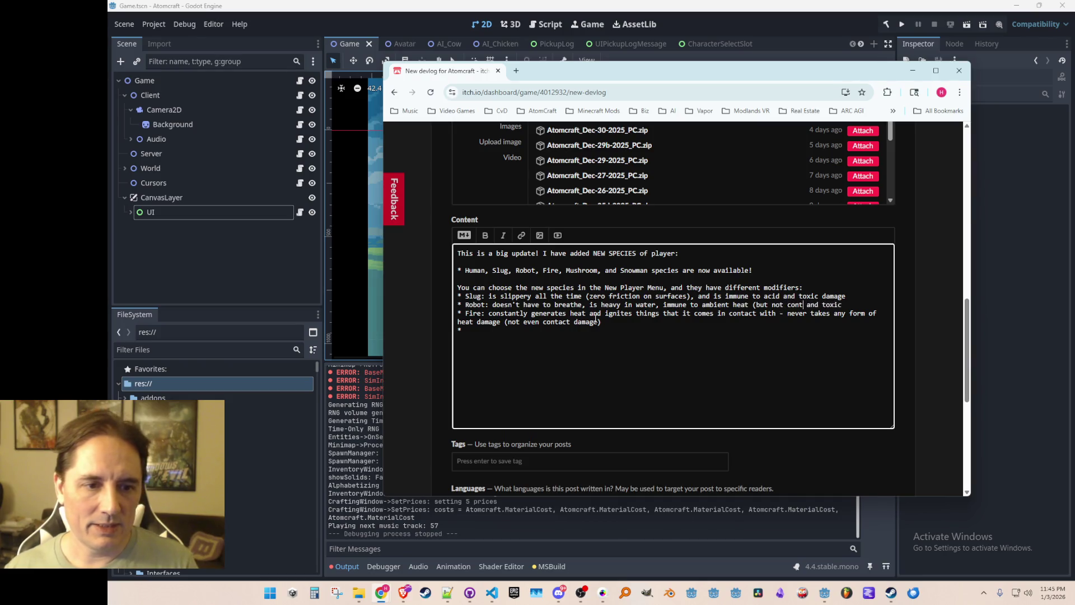
text(olten metals, etc.)
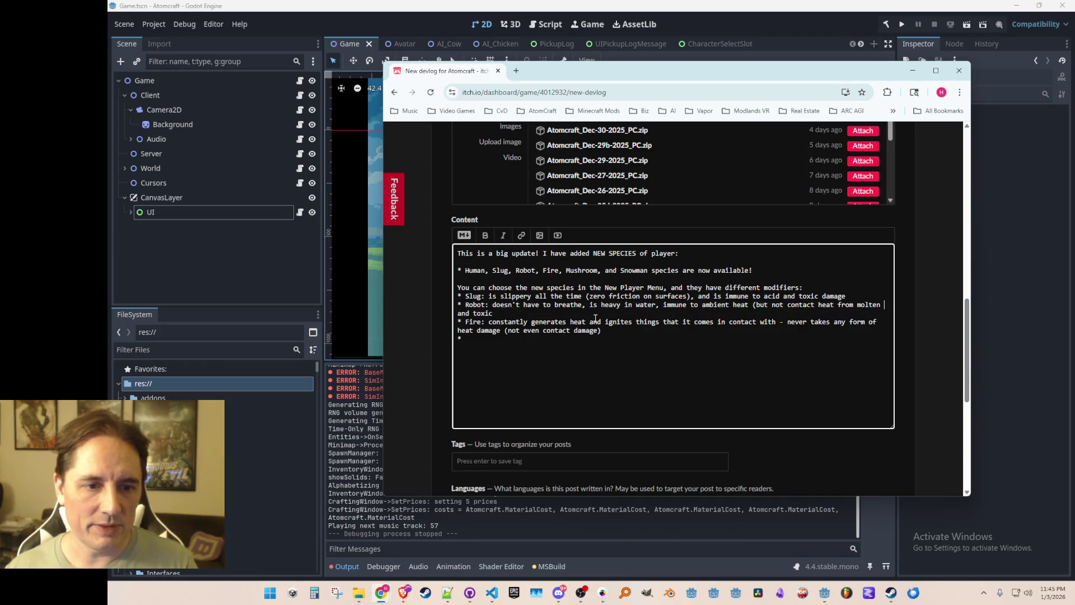
text())
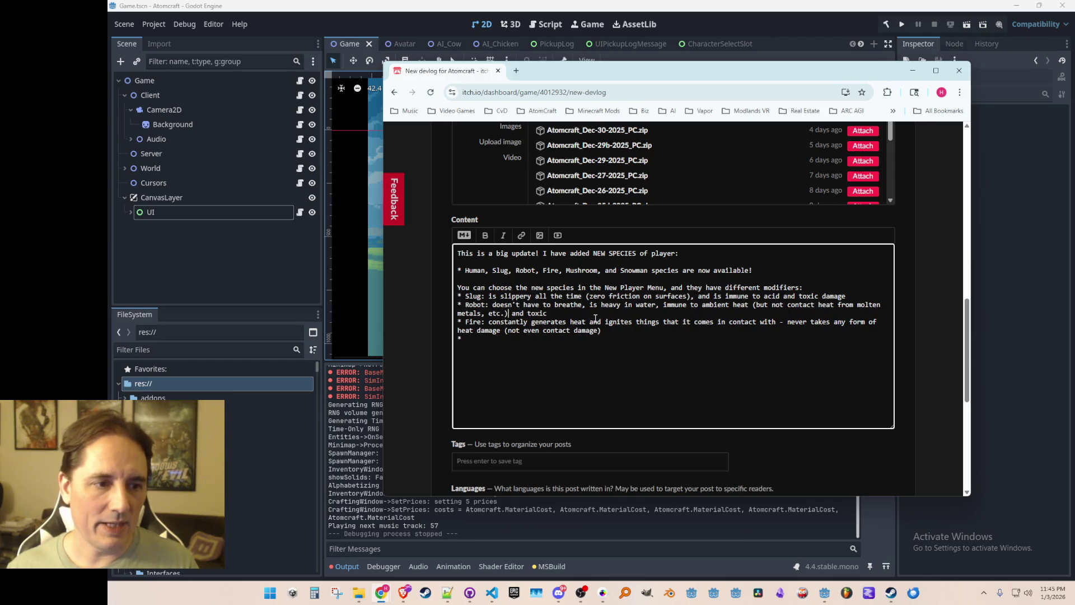
text( and toxic damage)
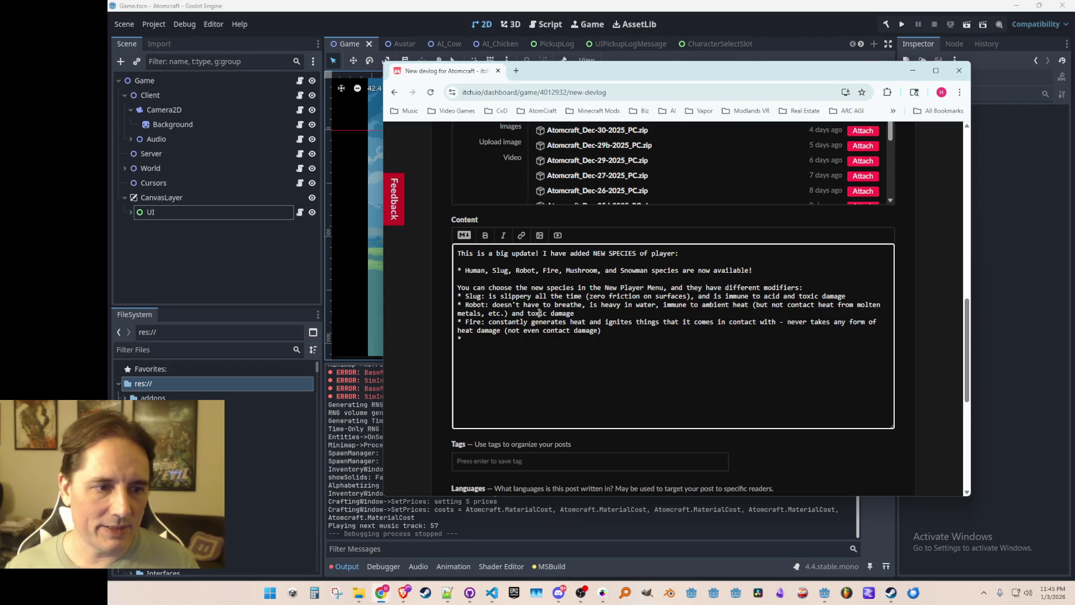
key(End)
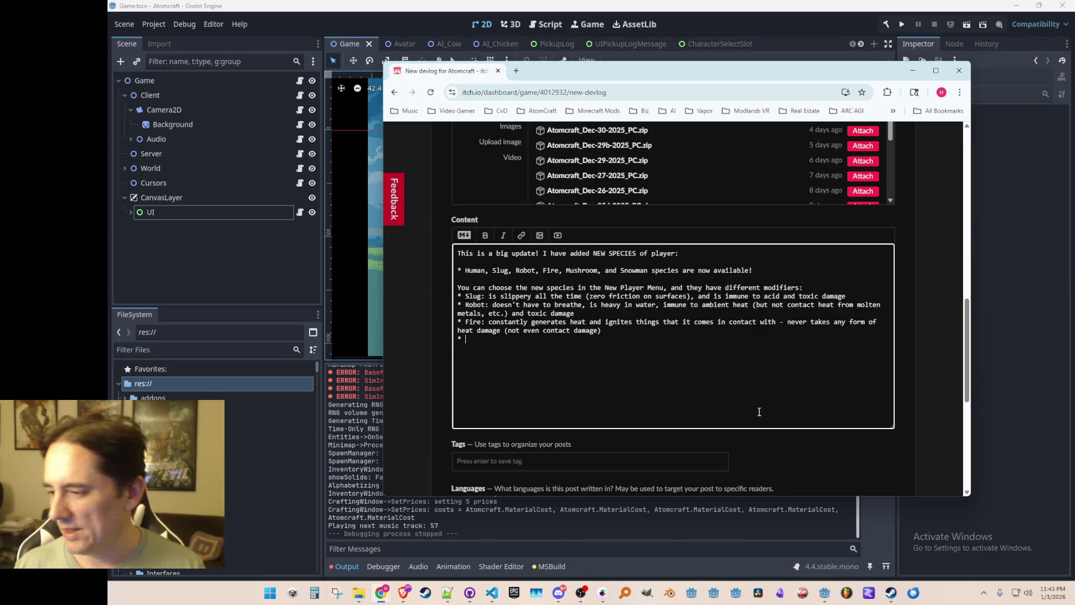
- Add a Mushroom bullet (toxic-immune, spores on death, more with 3rd-biome fungus) and begin a Snowman bullet
text(Mushroom: doesn't take toxic dama)
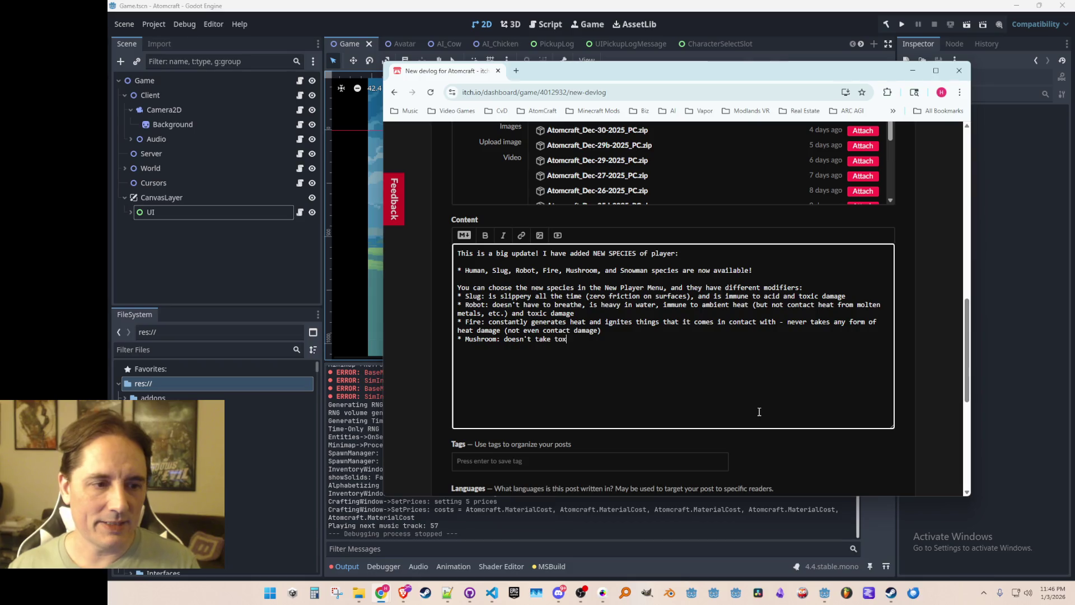
text(ge, drops )
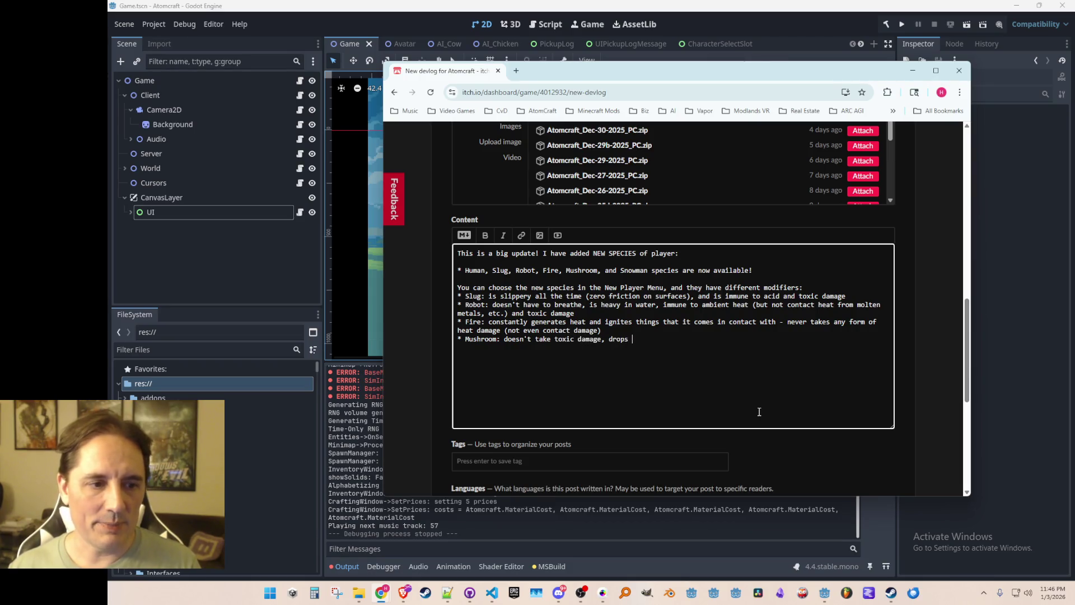
text(spores on death (c)
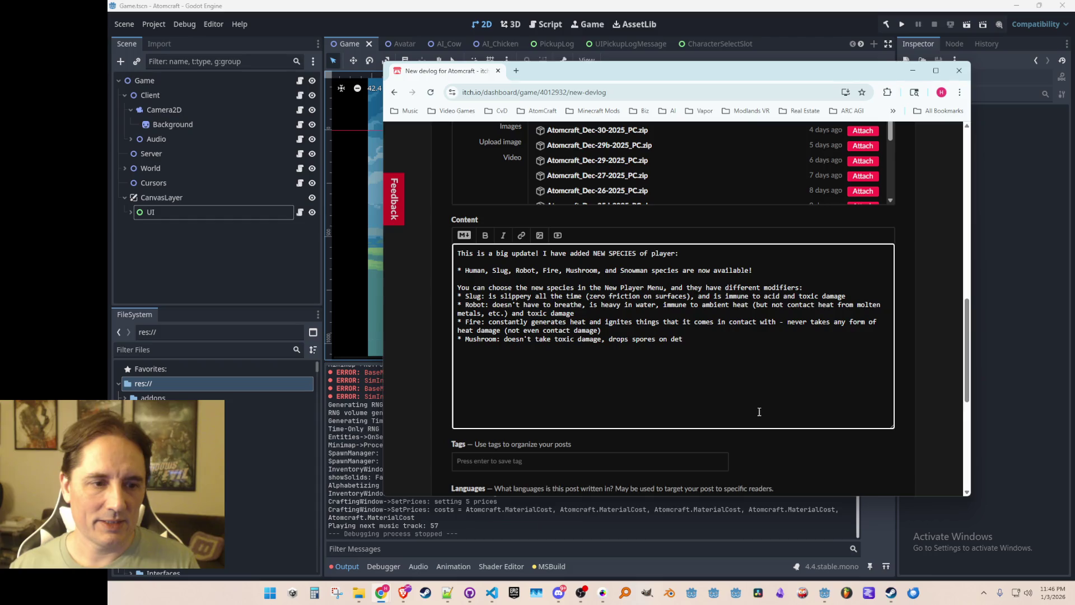
key(BackSpace)
text(going to )
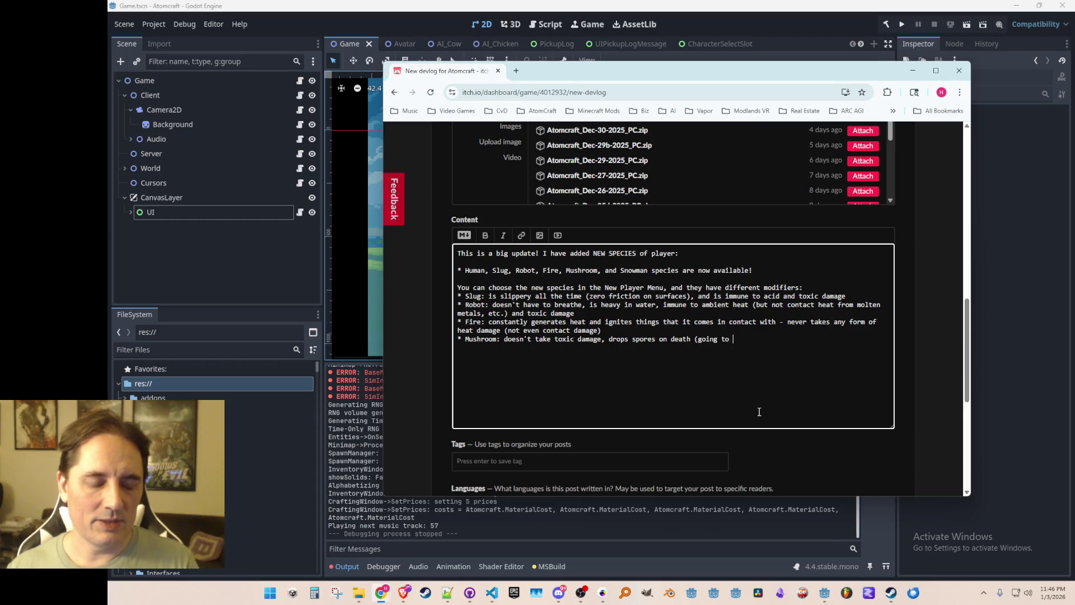
text(add more to this later as)
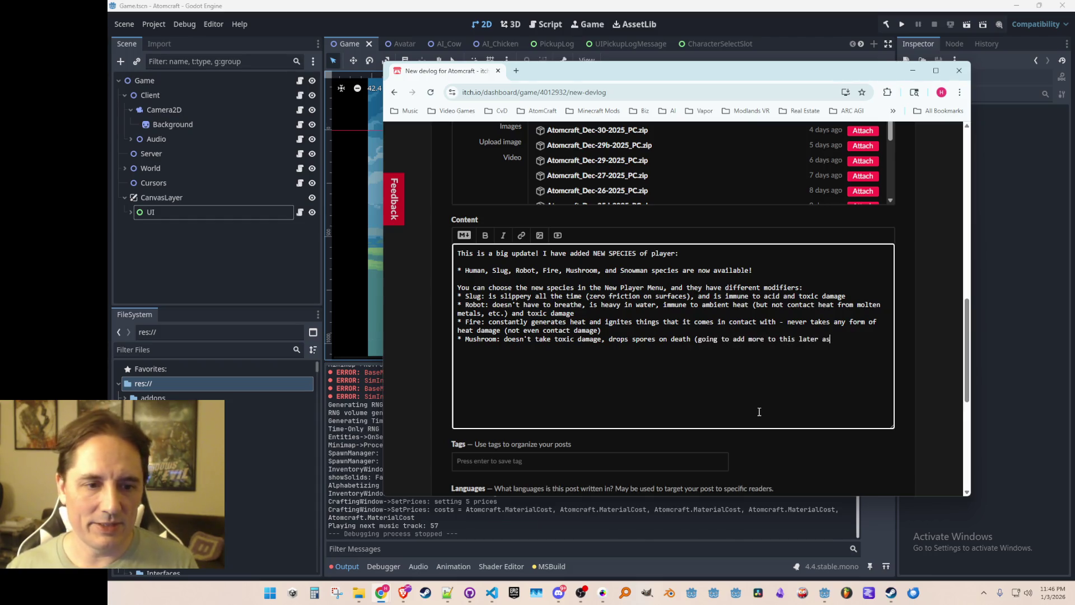
text( we develop the fun)
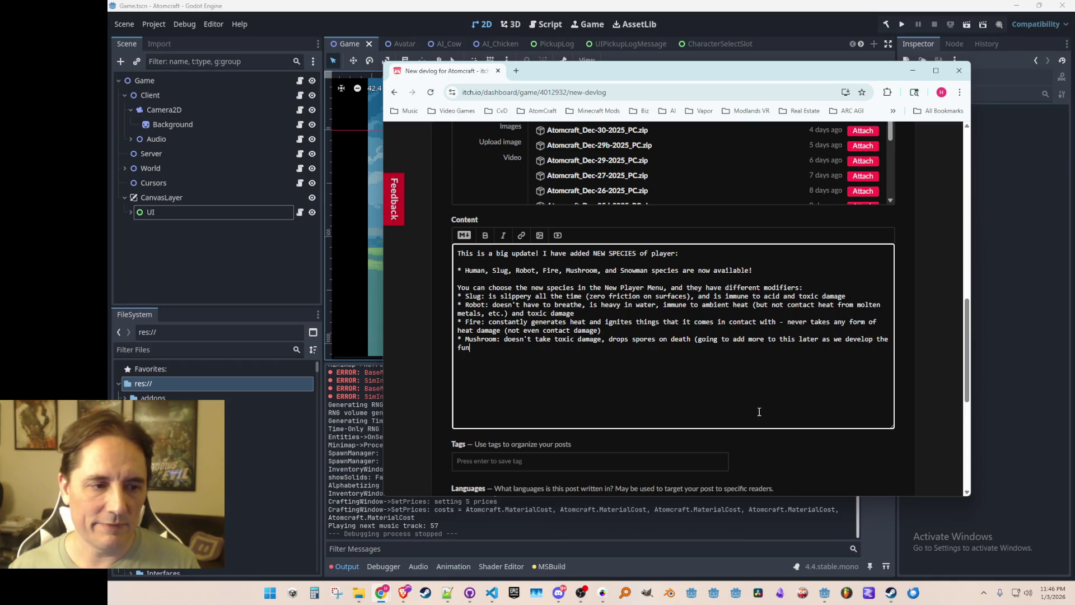
text(gus in the th)
text( 3rd biome))
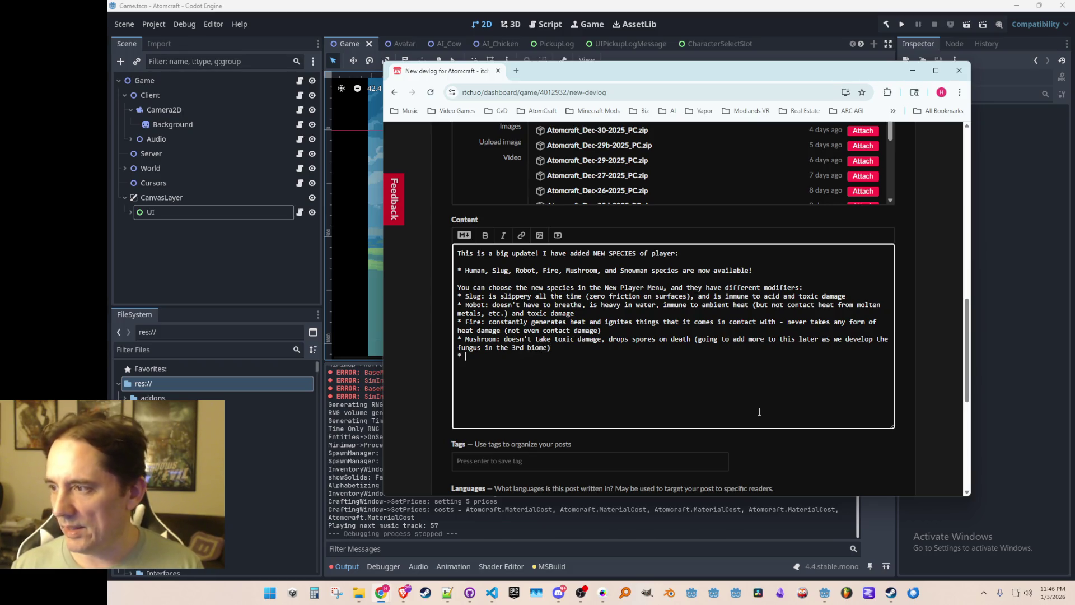
text(Snowman: )
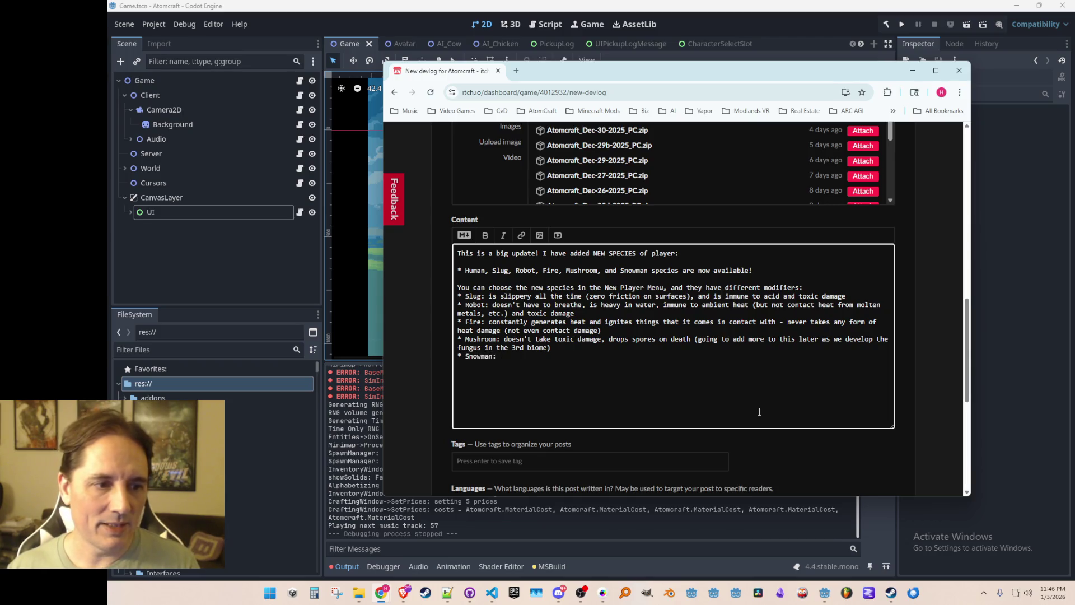
text(constantly)
key(BackSpace)
key(BackSpace)
key(BackSpace)
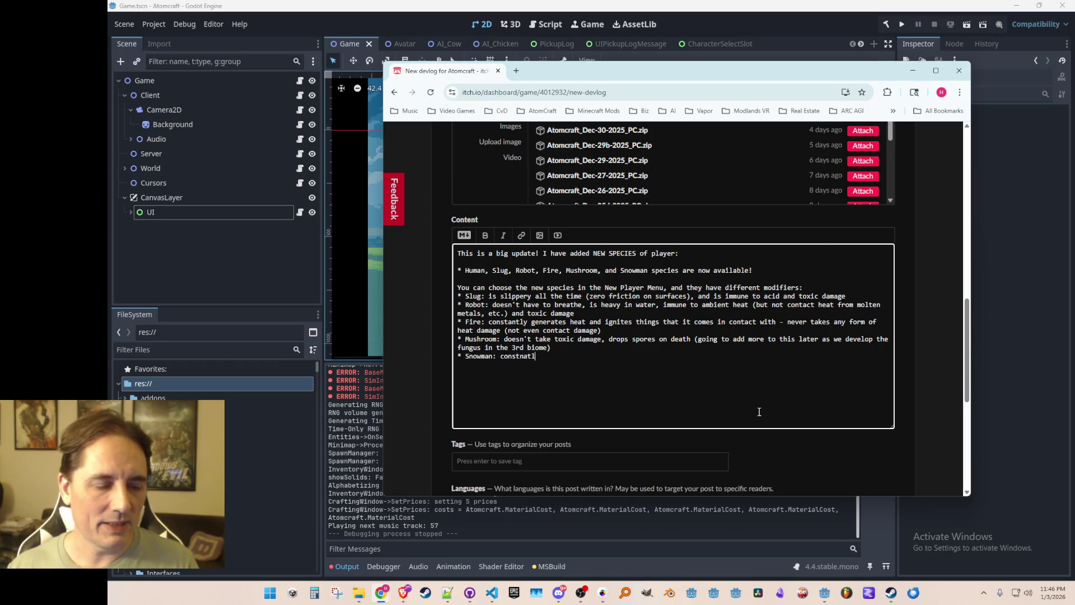
text(antly generate)
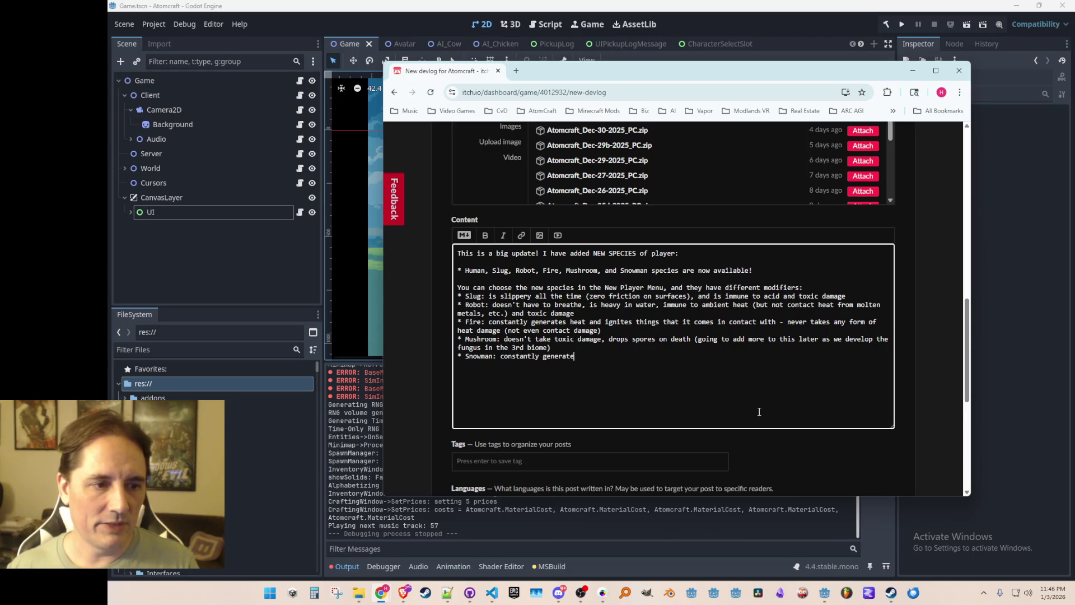
text(s cold and ca)
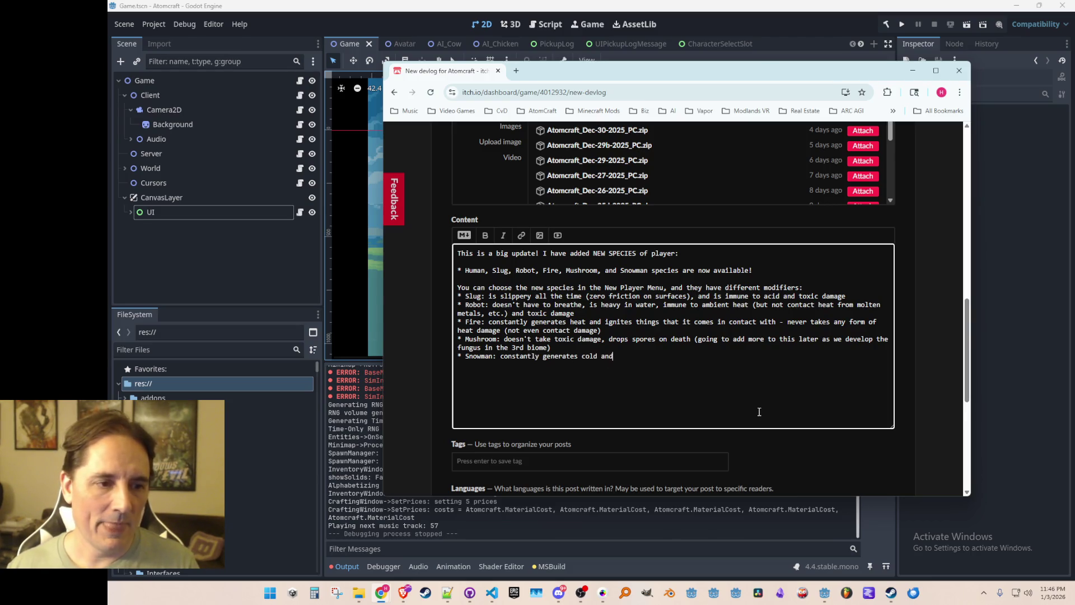
text(n skate along)
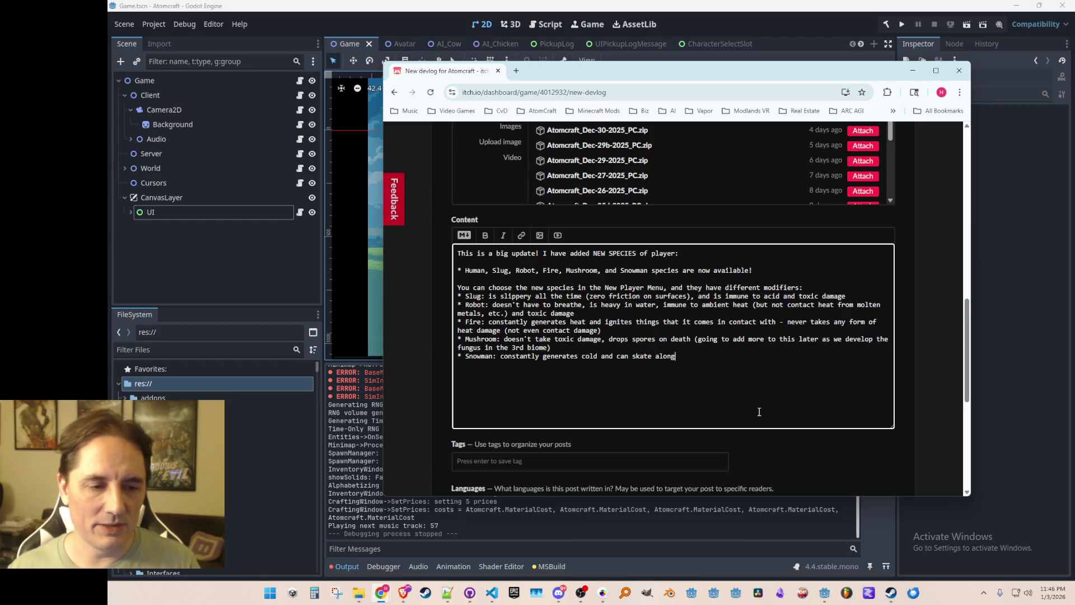
text( tehe surface of water )
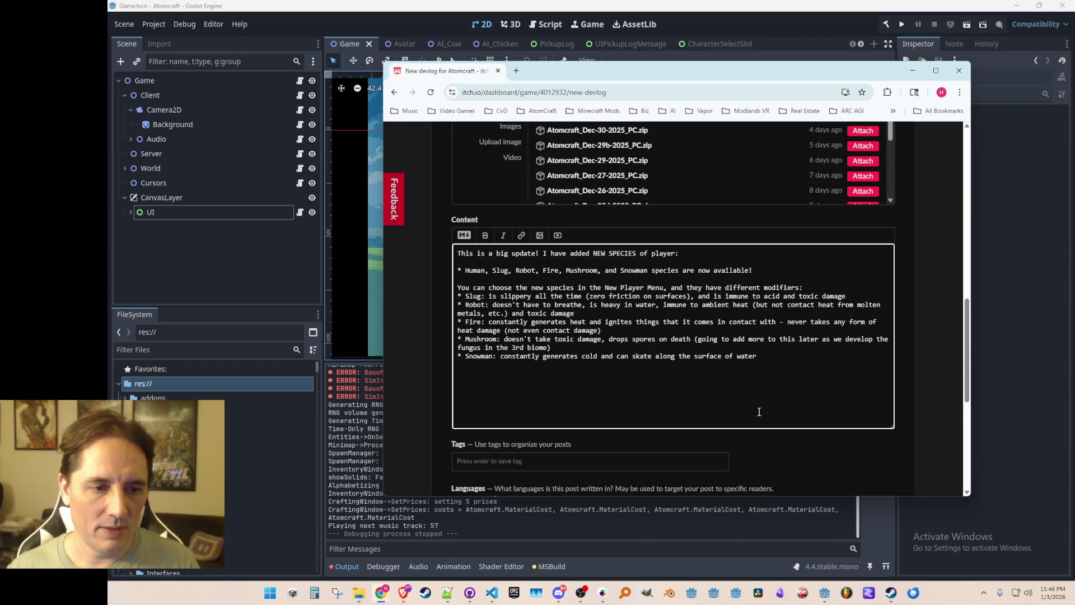
text(because wate)
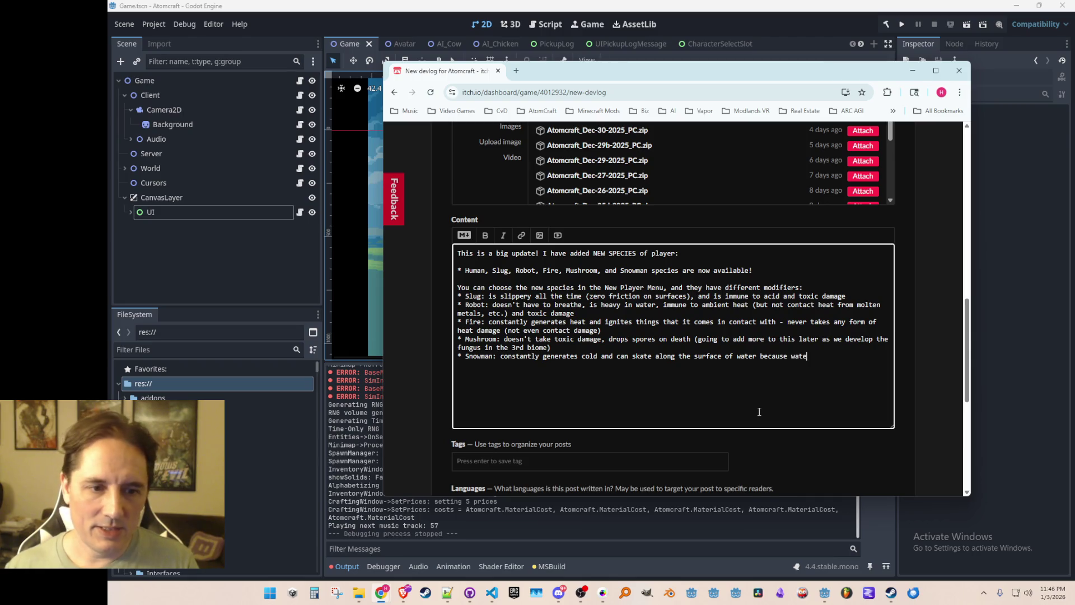
text(r instantly)
text( becomes ice undern)
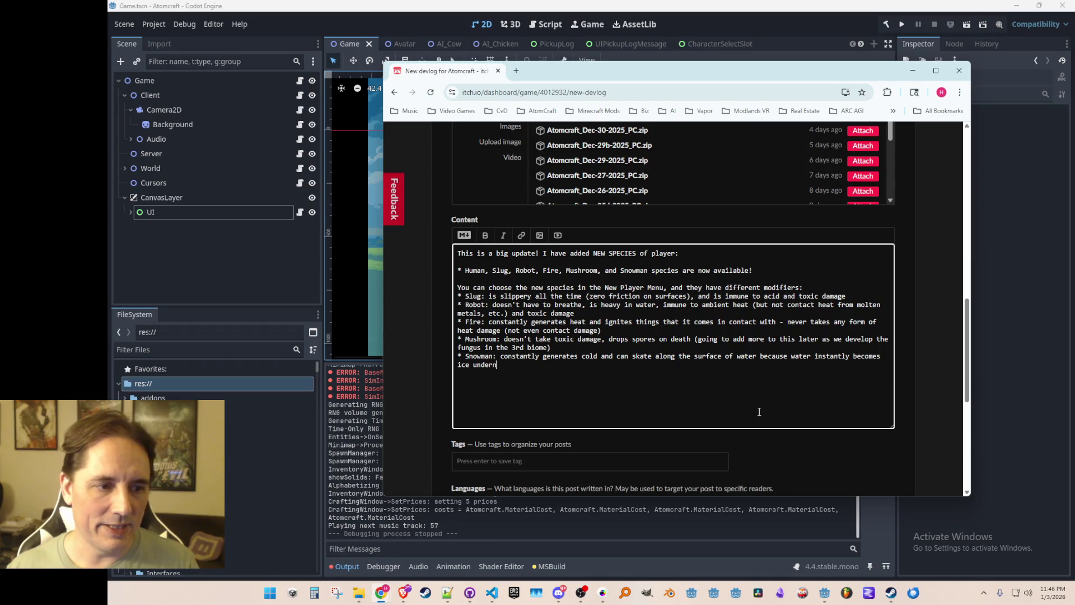
text(eath it)
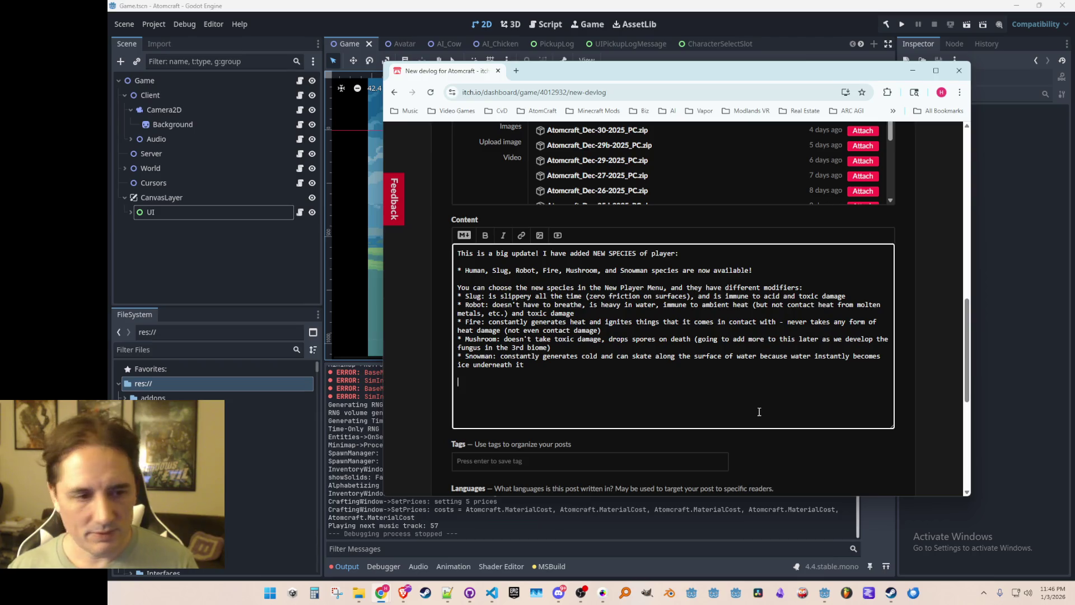
- Add a paragraph: unlimited player profiles and worlds (no longer limited to 3), making experimenting much easier
text(Bey)
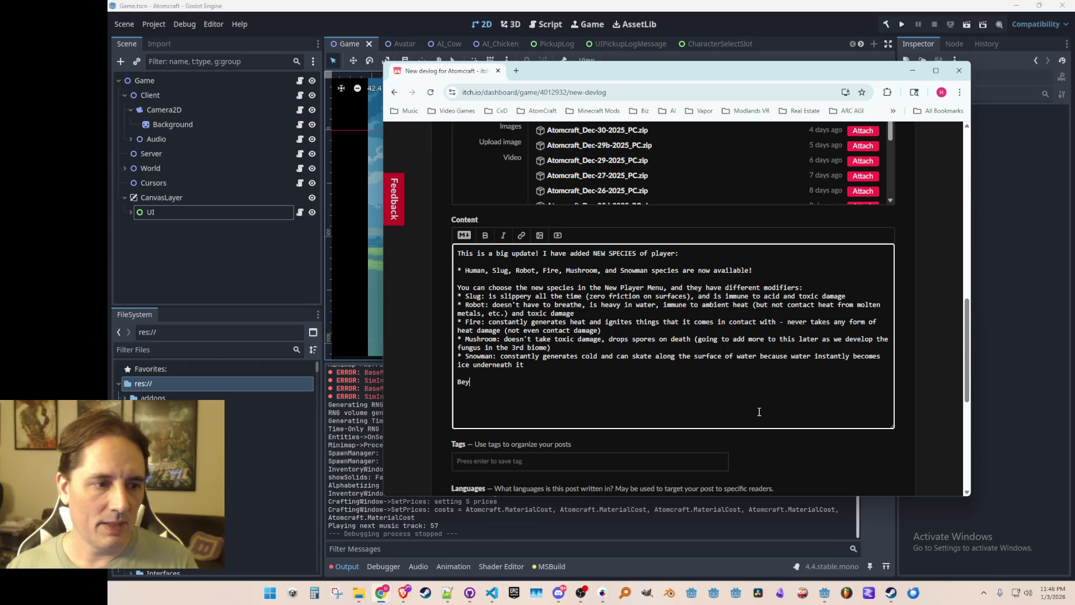
text(ond that, we also now)
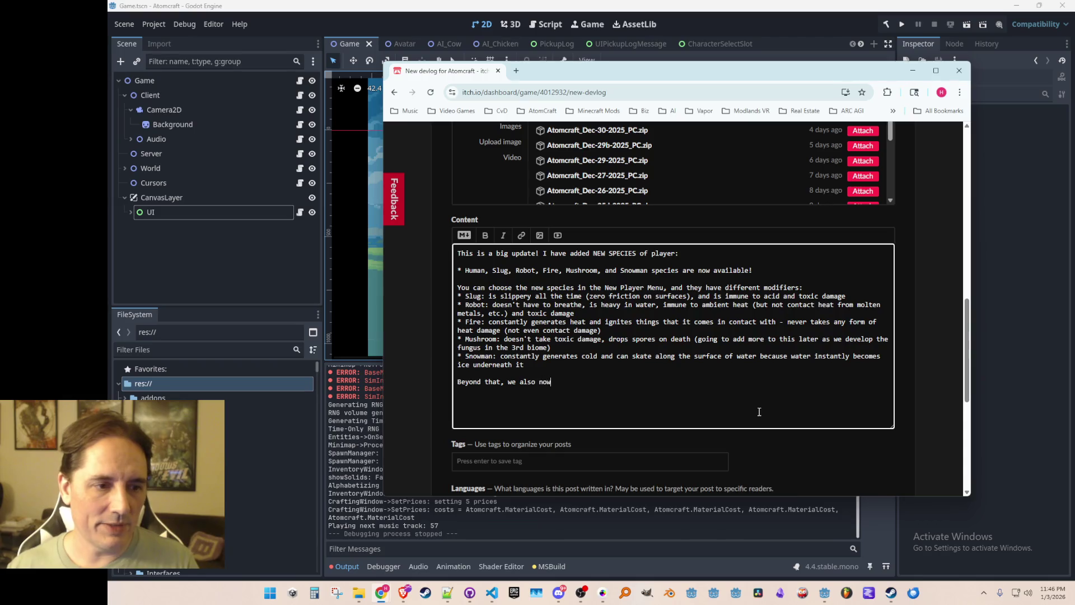
text( suppor)
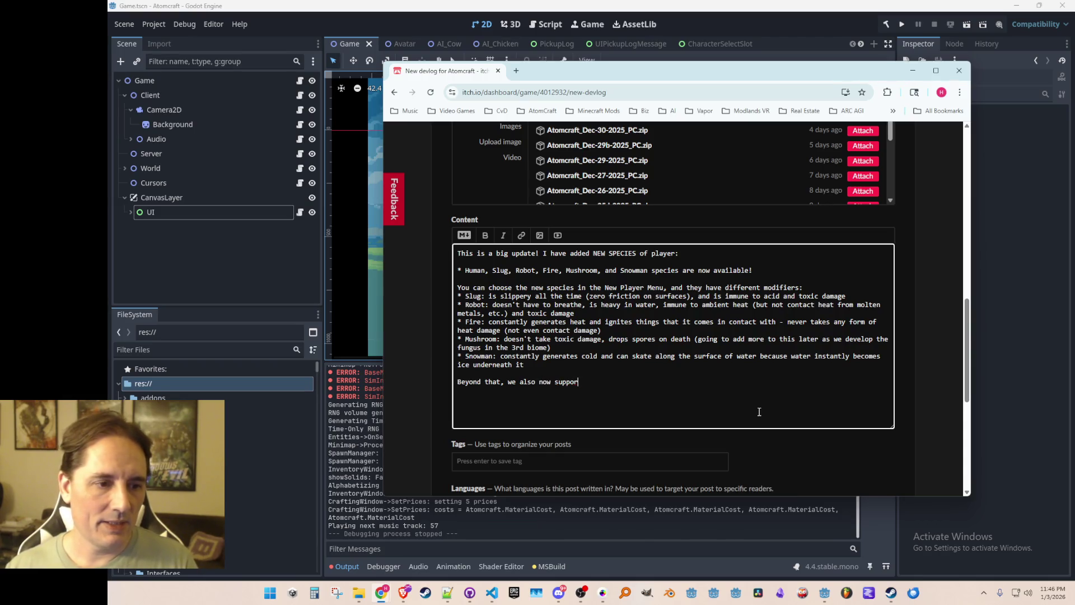
text(t a)
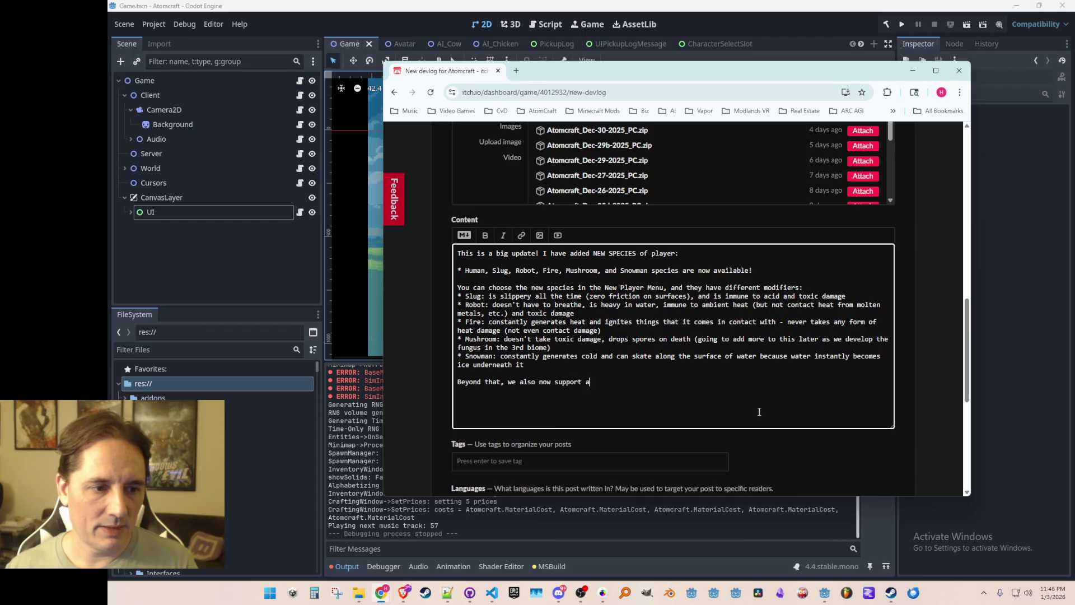
text(n arbitrary )
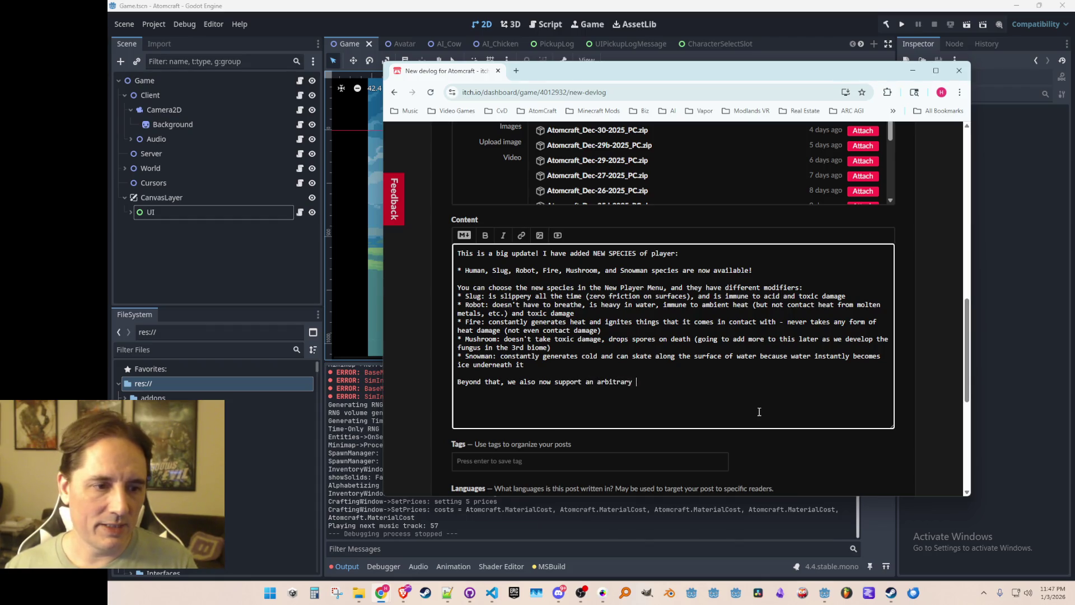
text(number of player profiles )
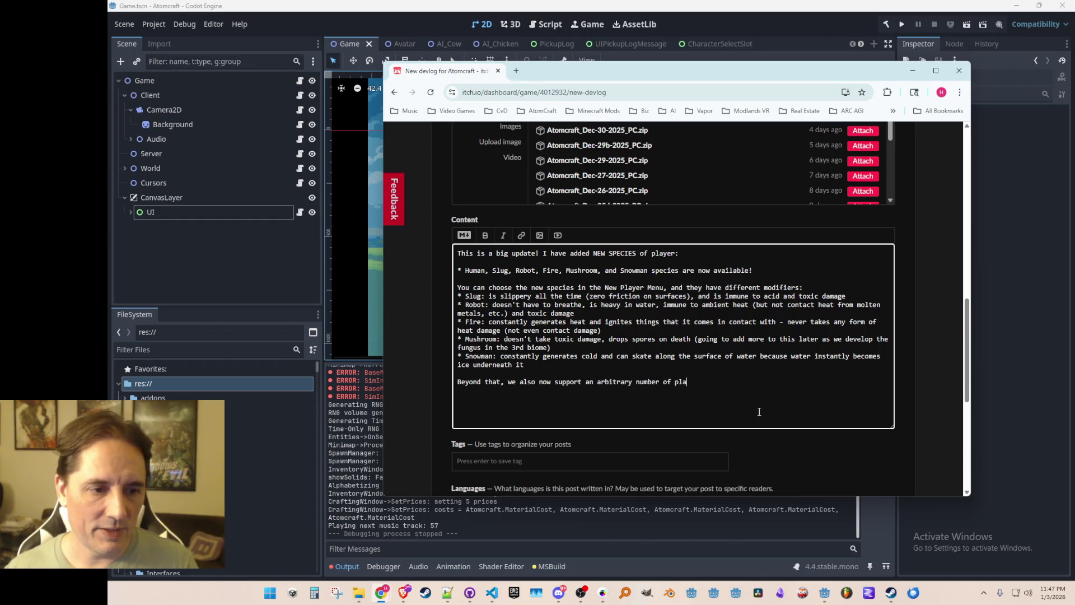
text(and )
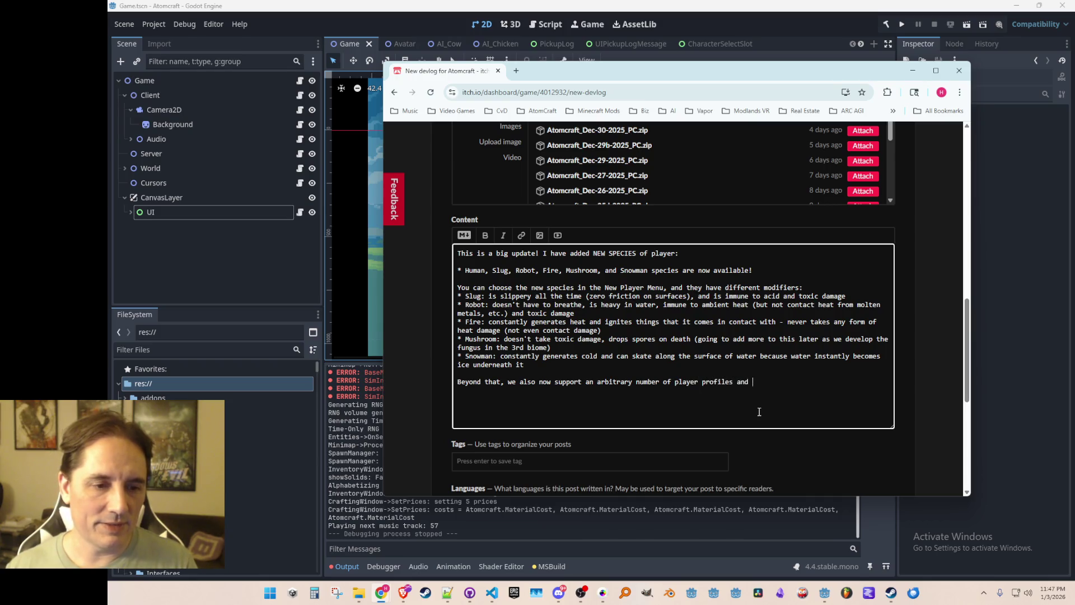
text(worlds in )
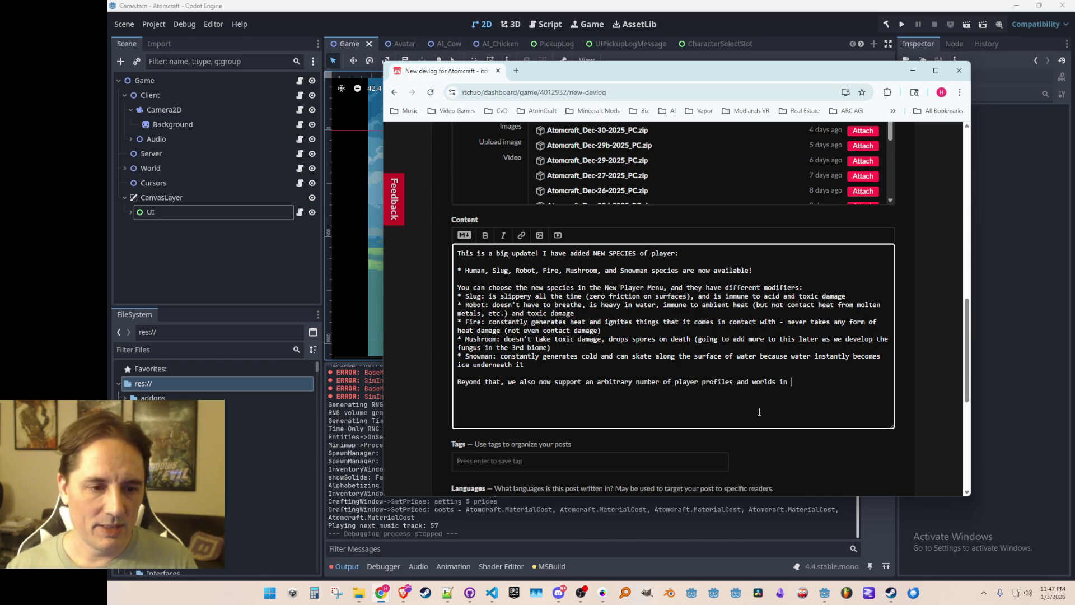
text(the UI (no longer l)
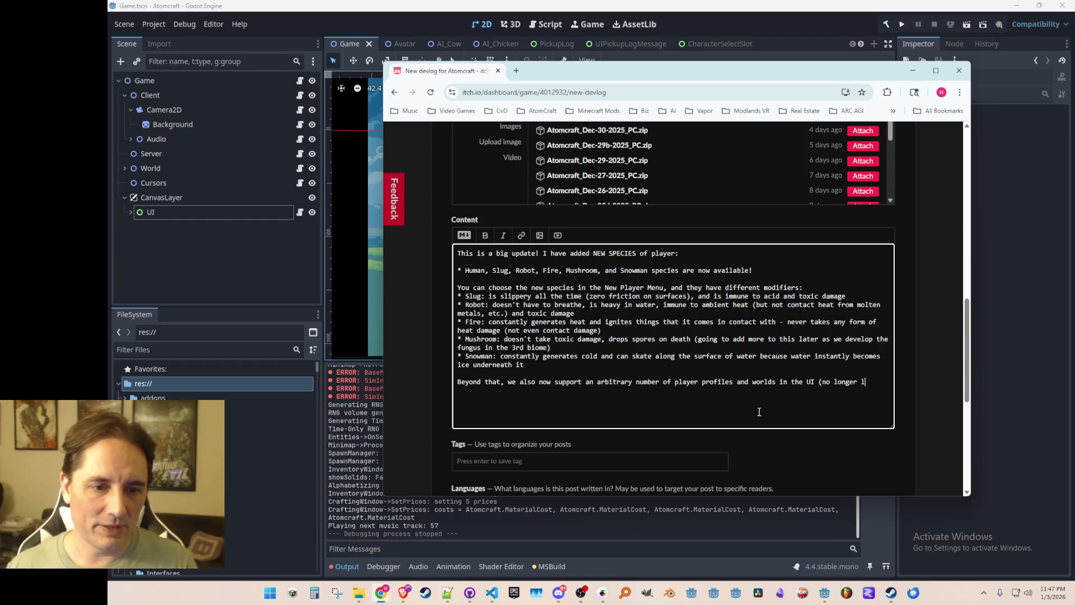
text(imited to 3) )
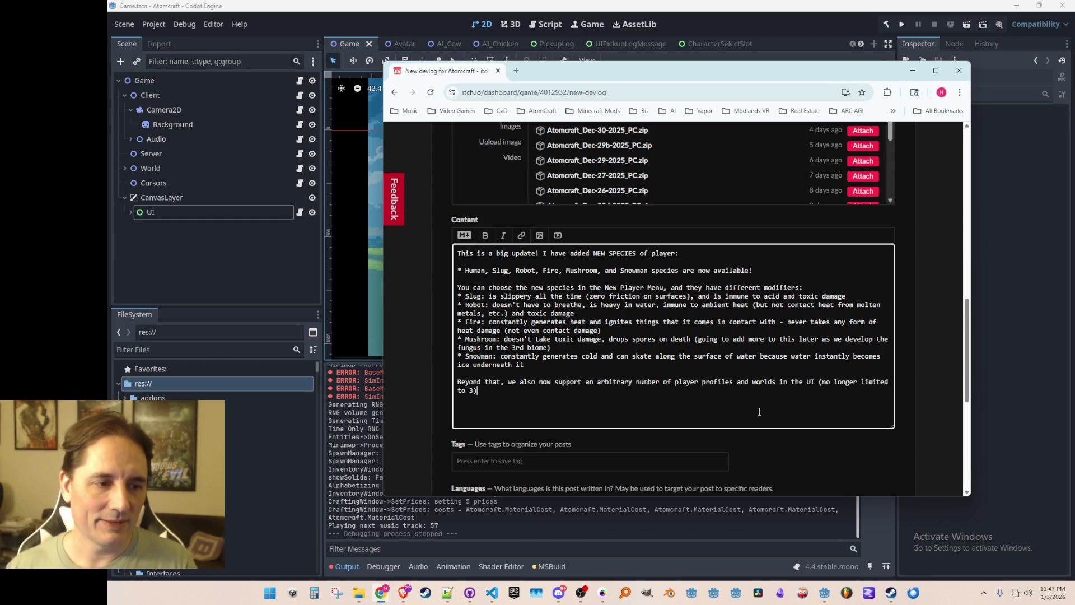
text(:))
key(Return)
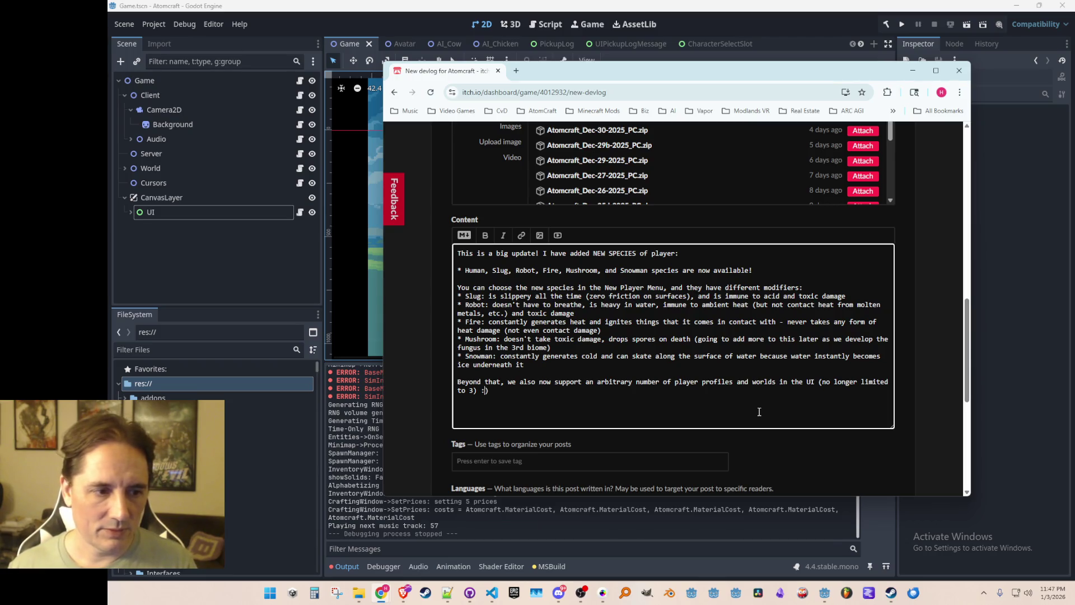
text(, so it will b)
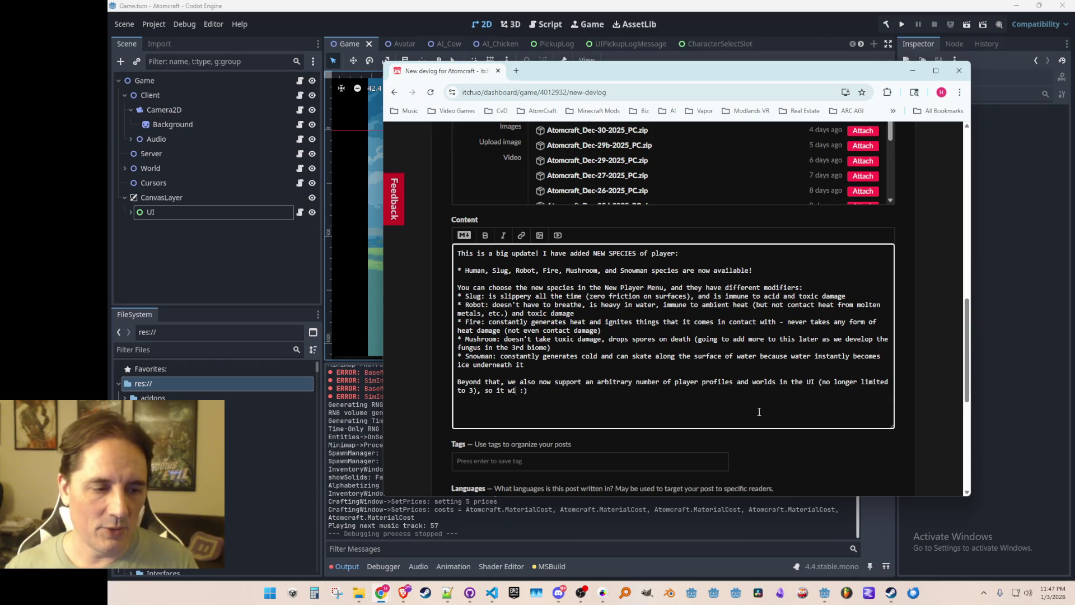
text(e much easier to expe)
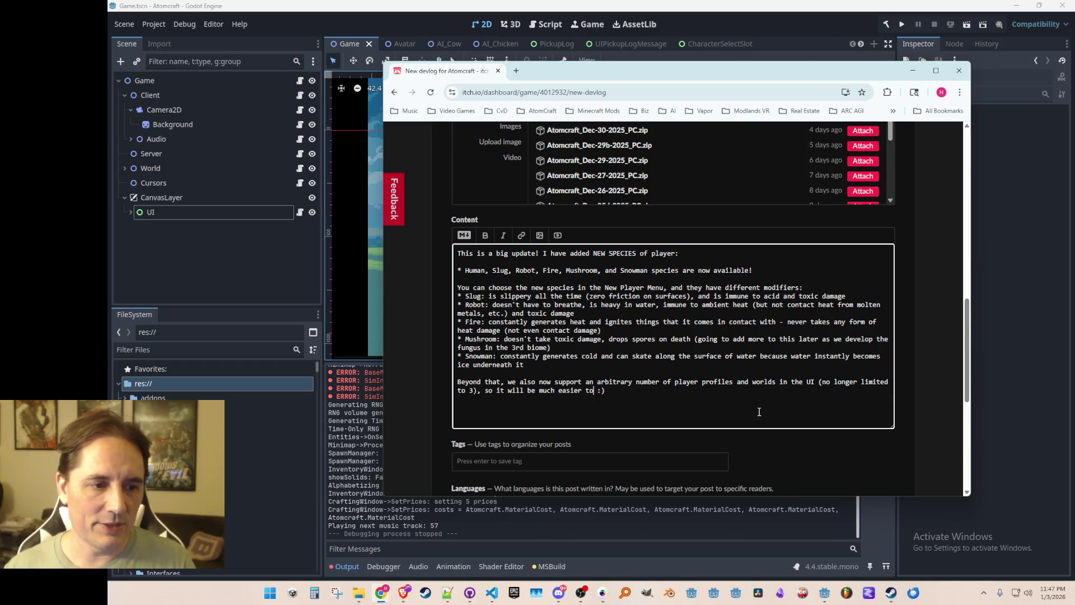
text(riment w)
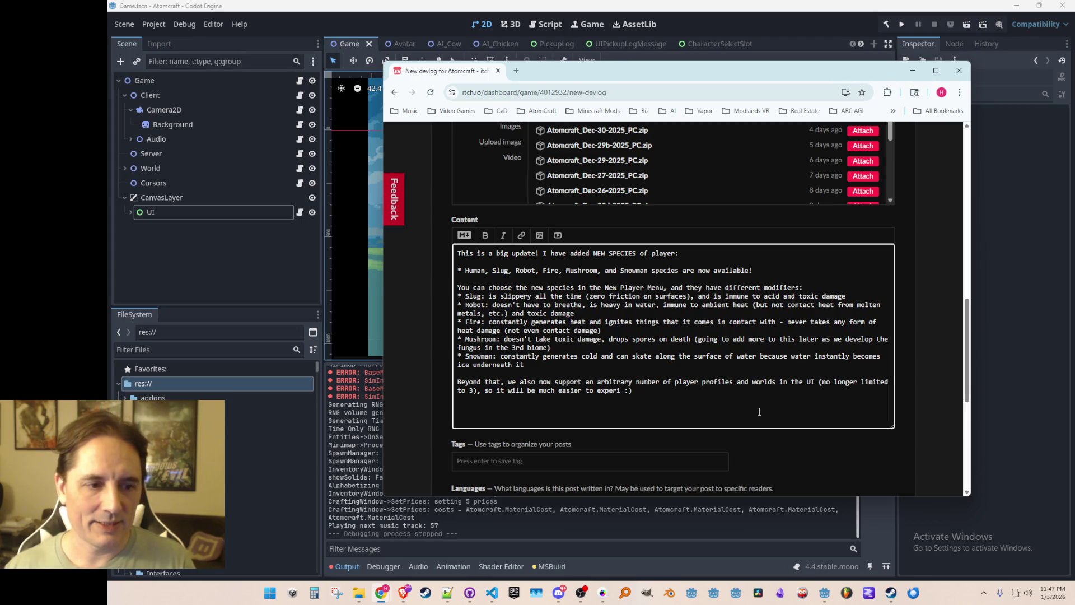
text(ith things)
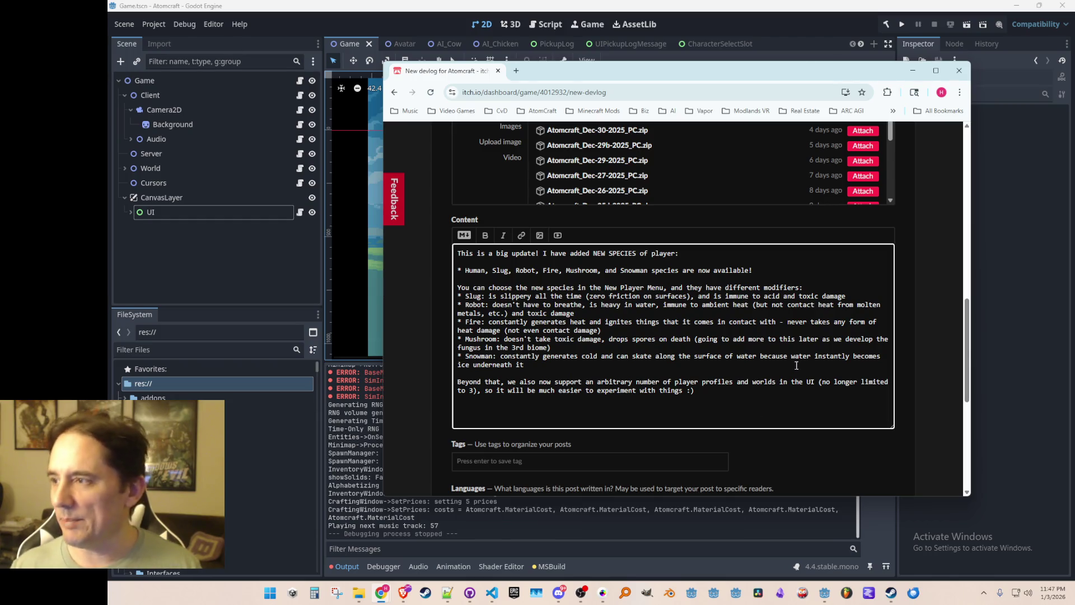
scroll(795, 368, down, 1)
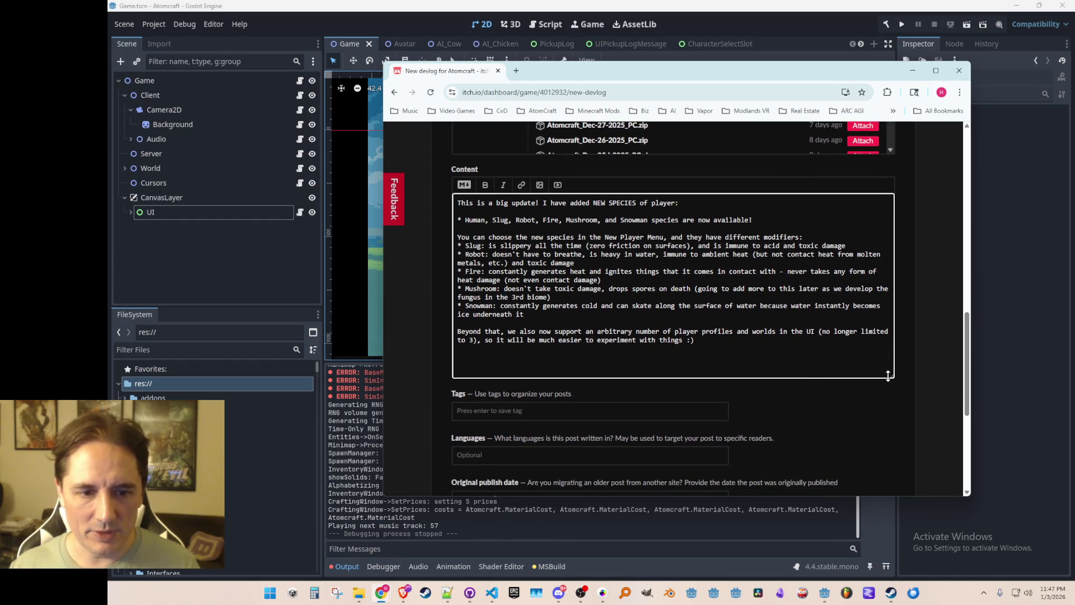
- Start a quality-of-life list with increased weight to incentivize backpack upgrades, since the last change was too easy
drag(888, 378, 890, 476)
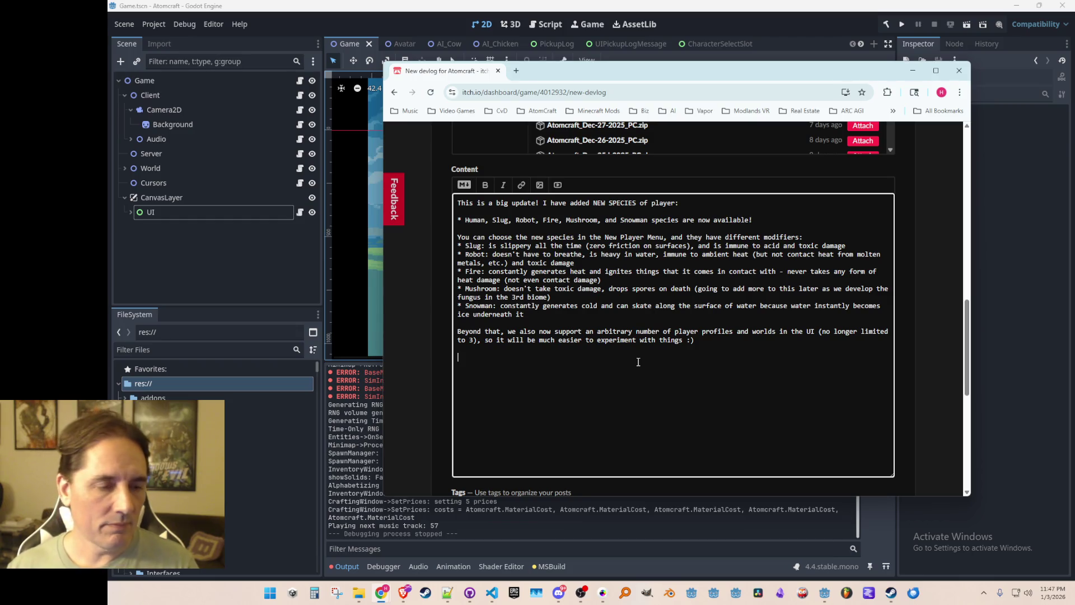
text(There are also a number of quality-of-life and ma)
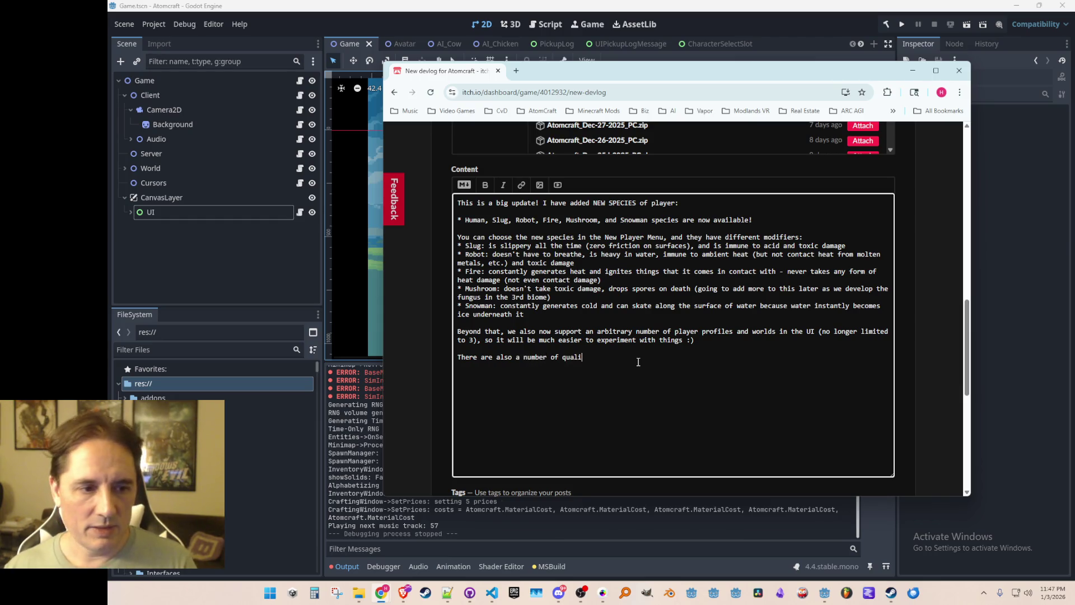
text(terial improvements:)
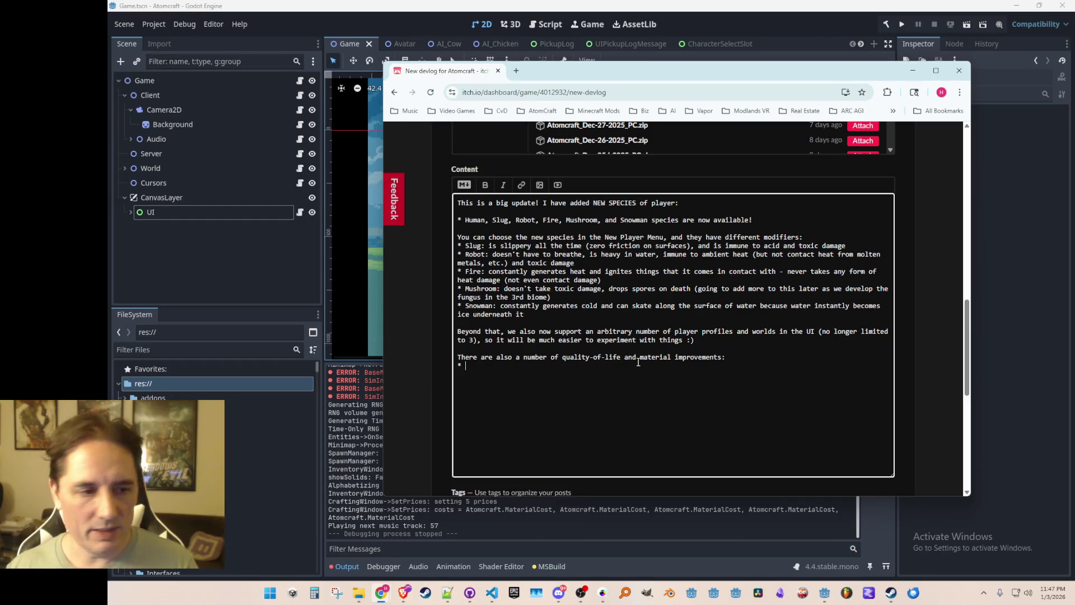
text( * increased weight by 33% to)
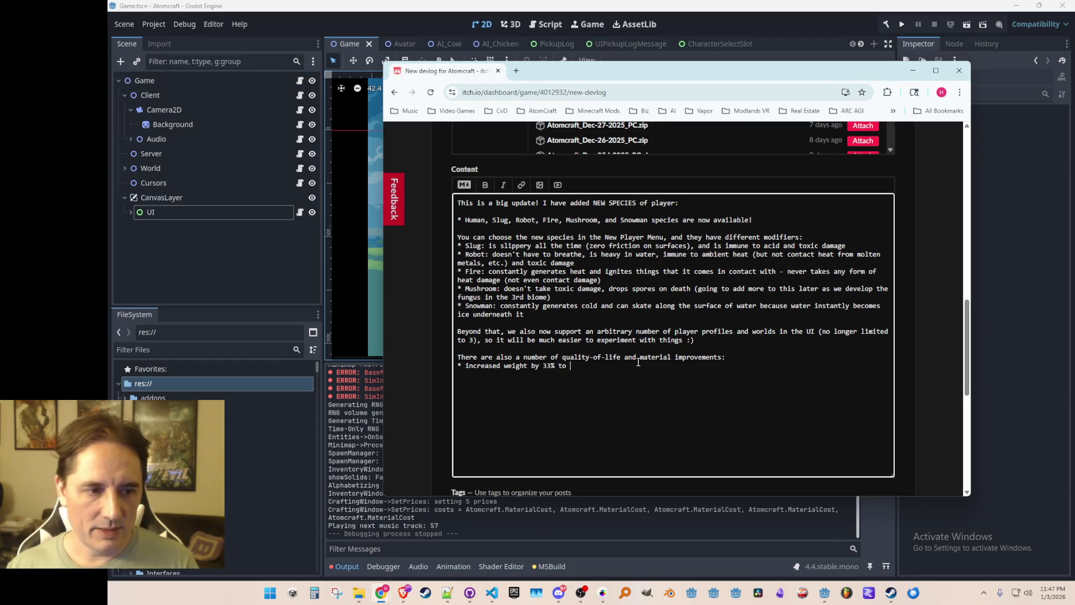
text(give it more )
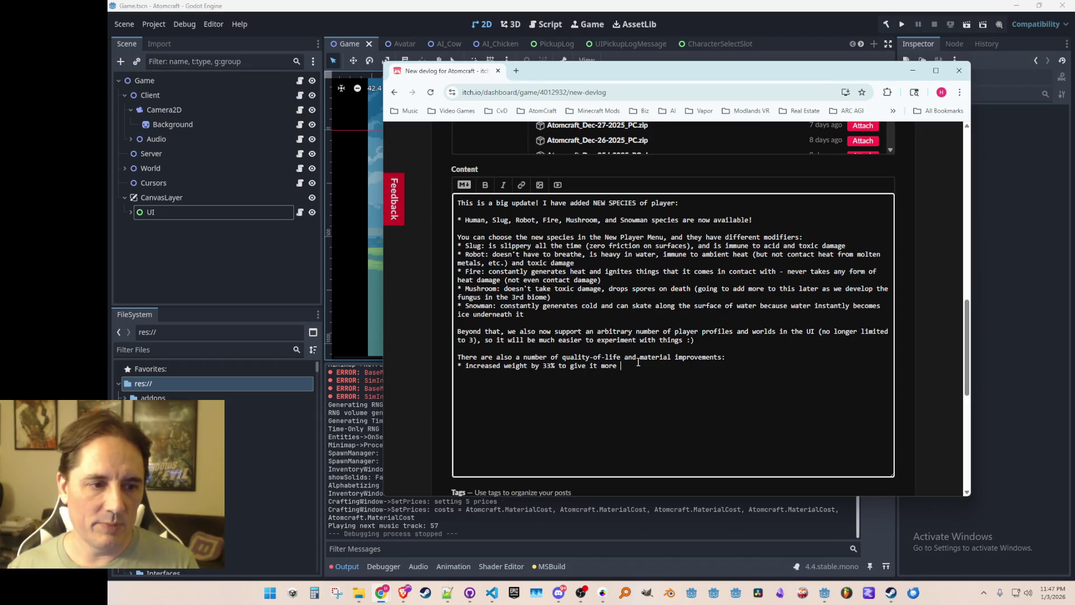
text(of a good)
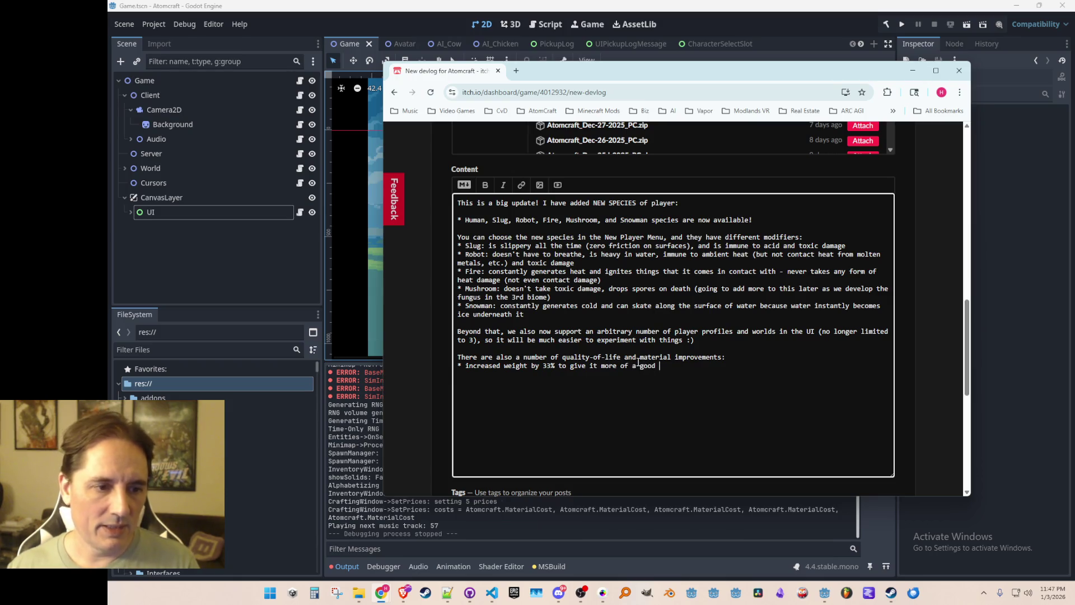
key(ctrl+BackSpace)
key(ctrl+BackSpace)
key(ctrl+BackSpace)
text(in)
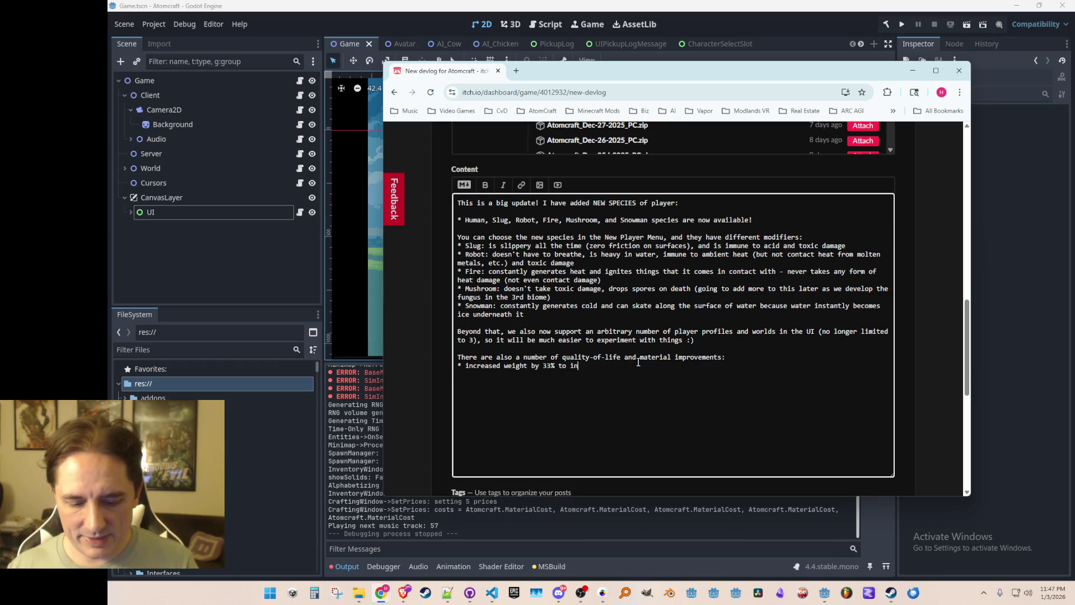
text(centivize the backpack )
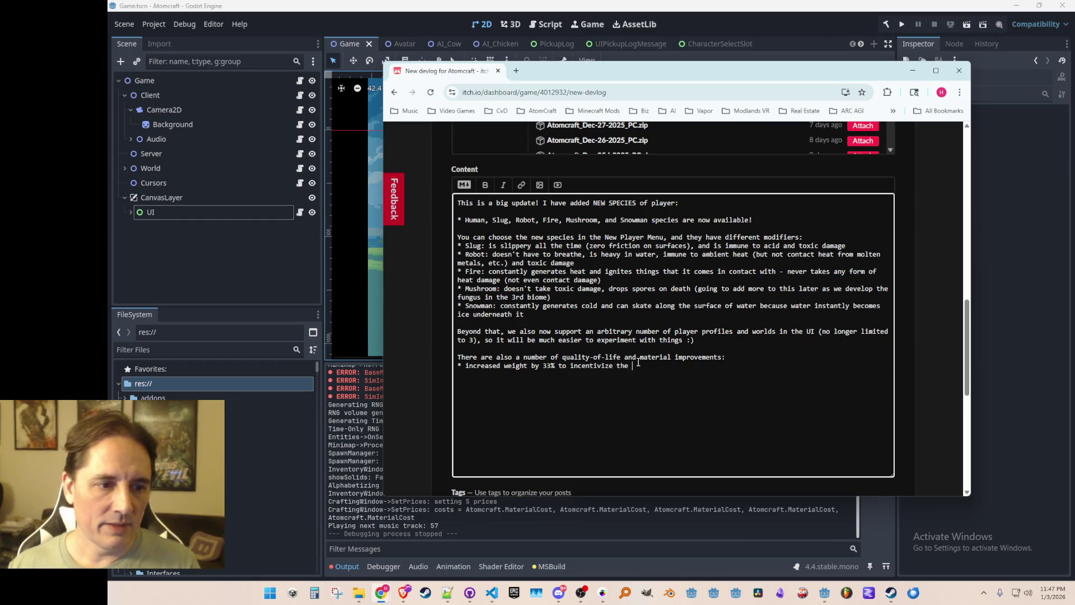
text(upgrades more)
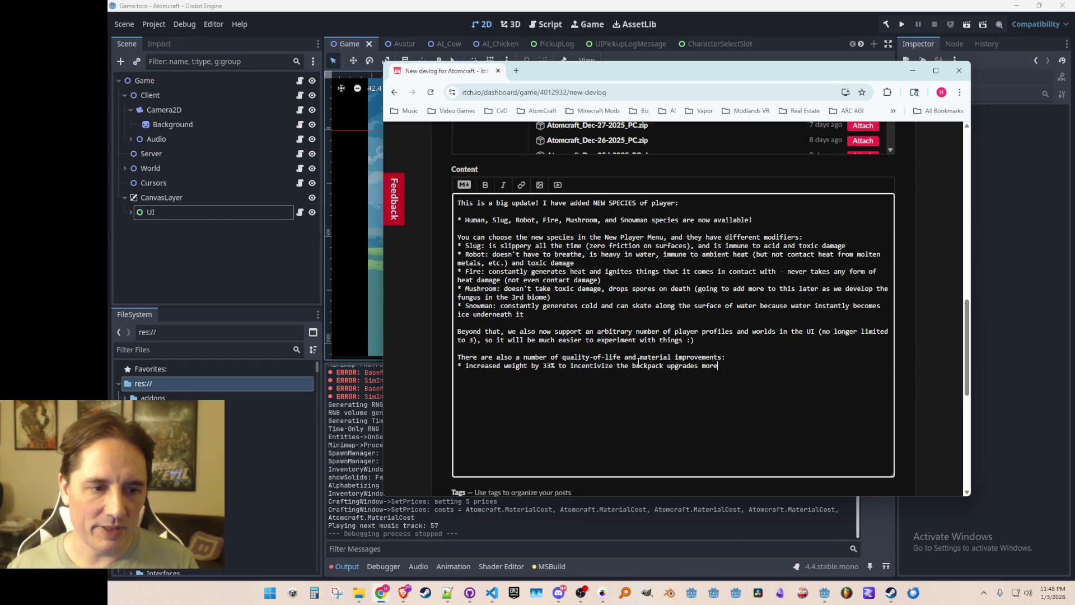
text(, since th)
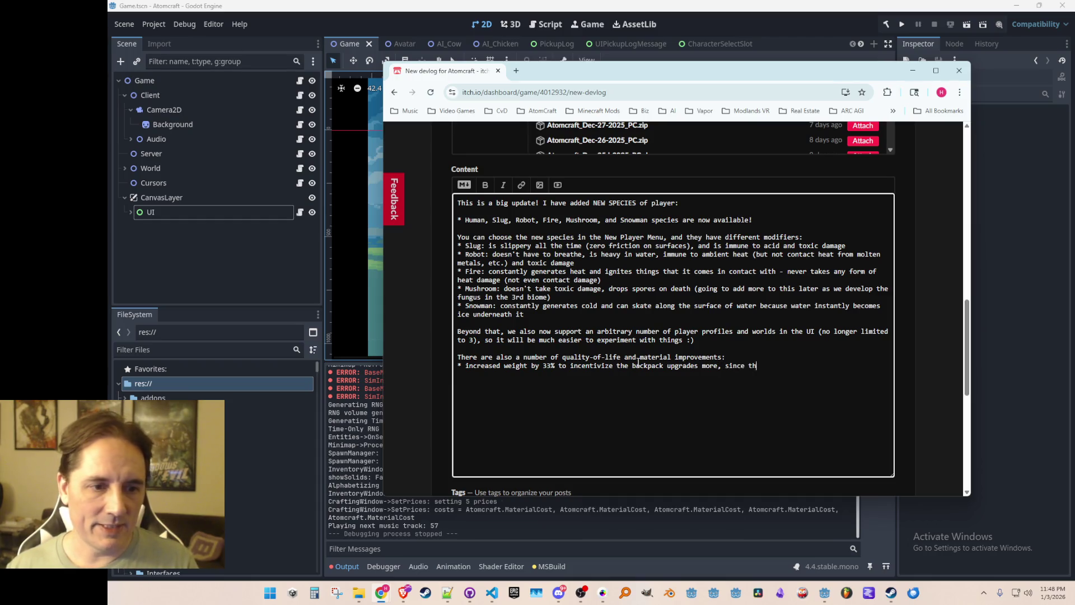
text(e last change made it )
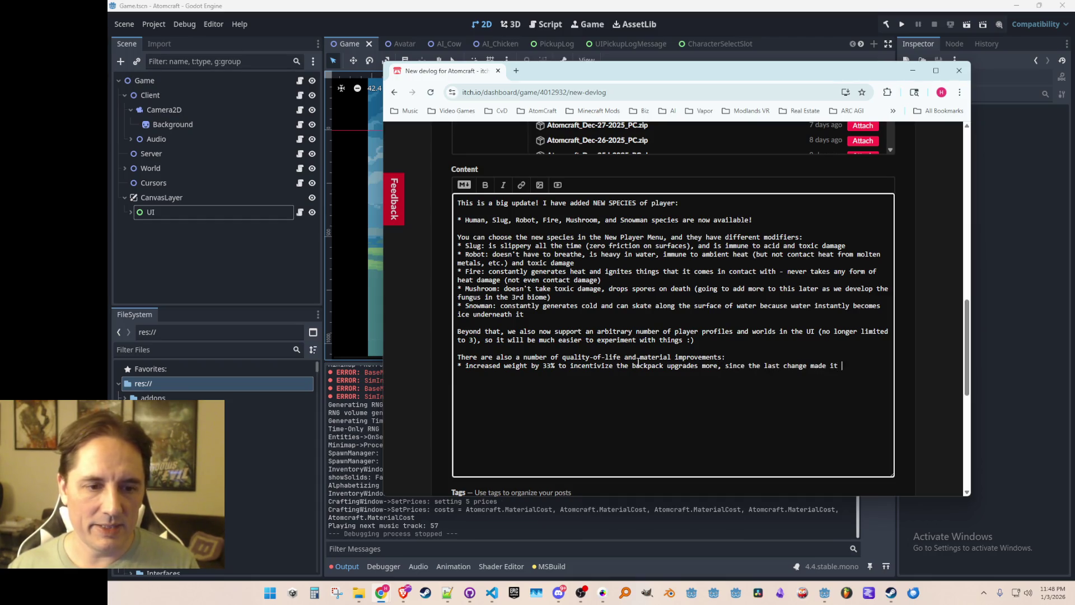
text(a bit too easy)
- Add a bullet saying pump pixels now let the player pass in front, acting as background
key(Return)
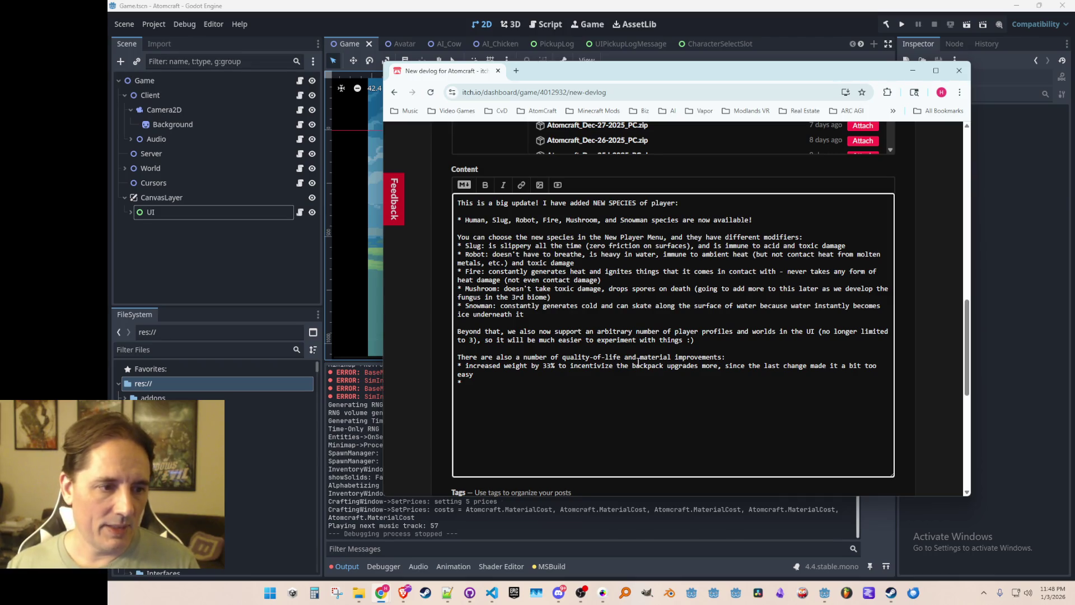
text(mp pixels now allow the player to pass in frnt of )
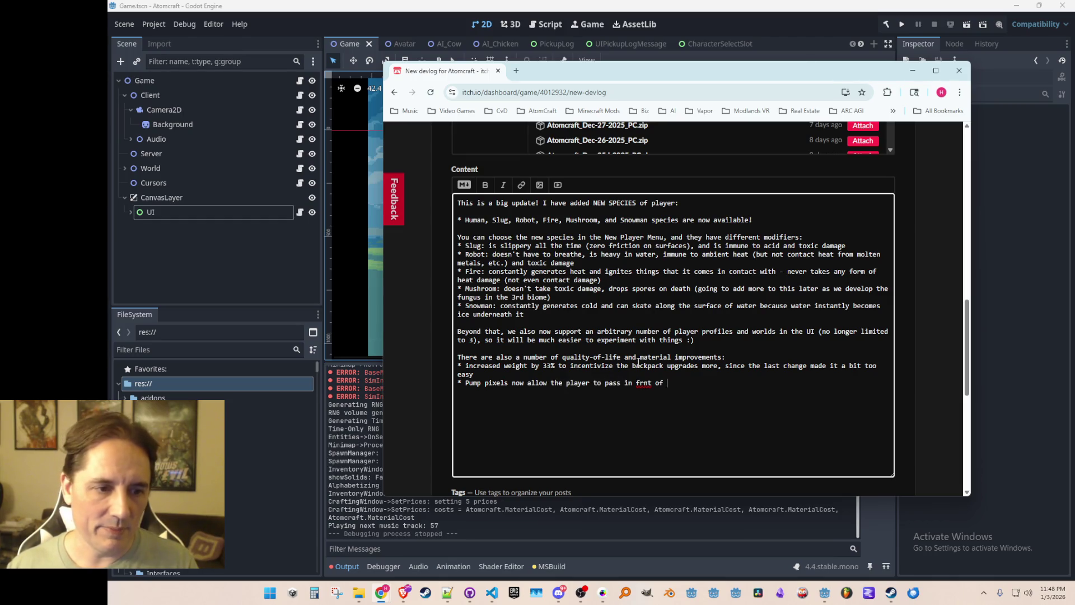
key(BackSpace)
key(BackSpace)
key(BackSpace)
key(BackSpace)
key(BackSpace)
key(BackSpace)
text(ont of them )
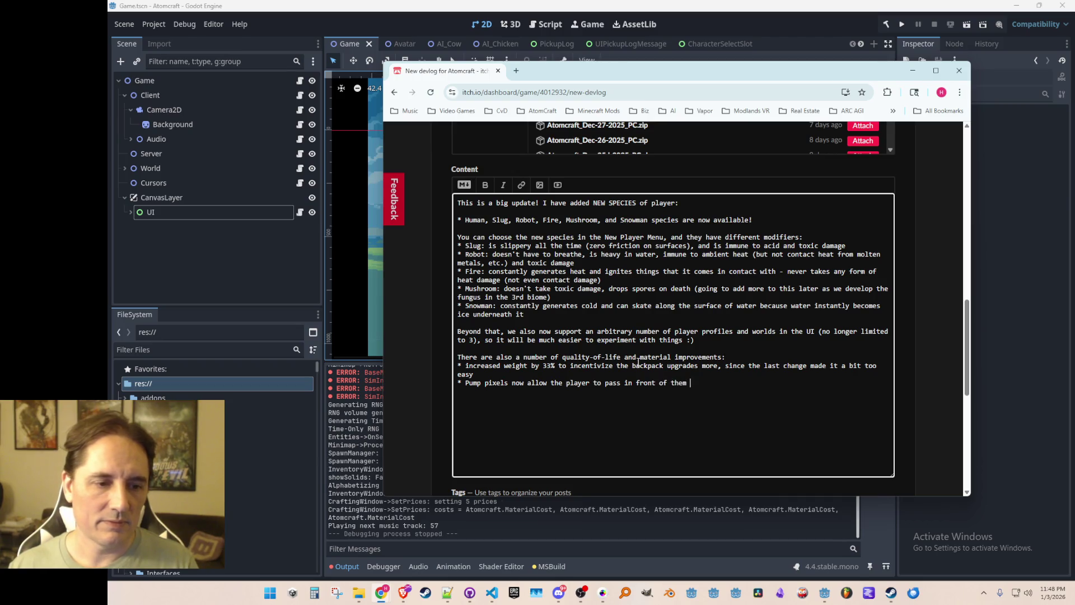
text((acbackgroud)
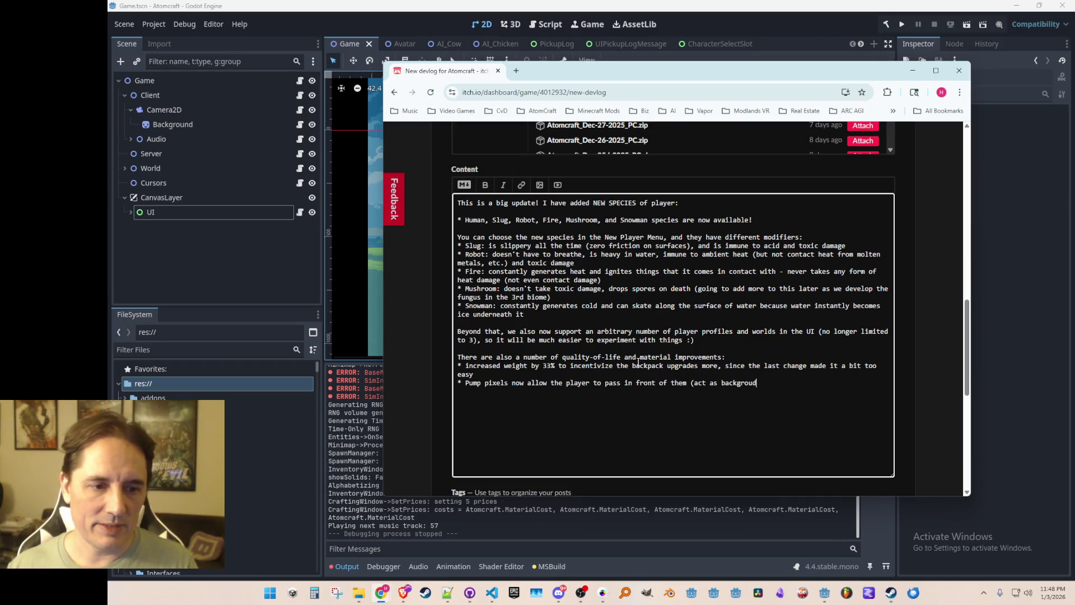
key(BackSpace)
- Finish the pump pixels bullet and add one on separate Hand and Blender brush size settings
text(nd))
key(Return)
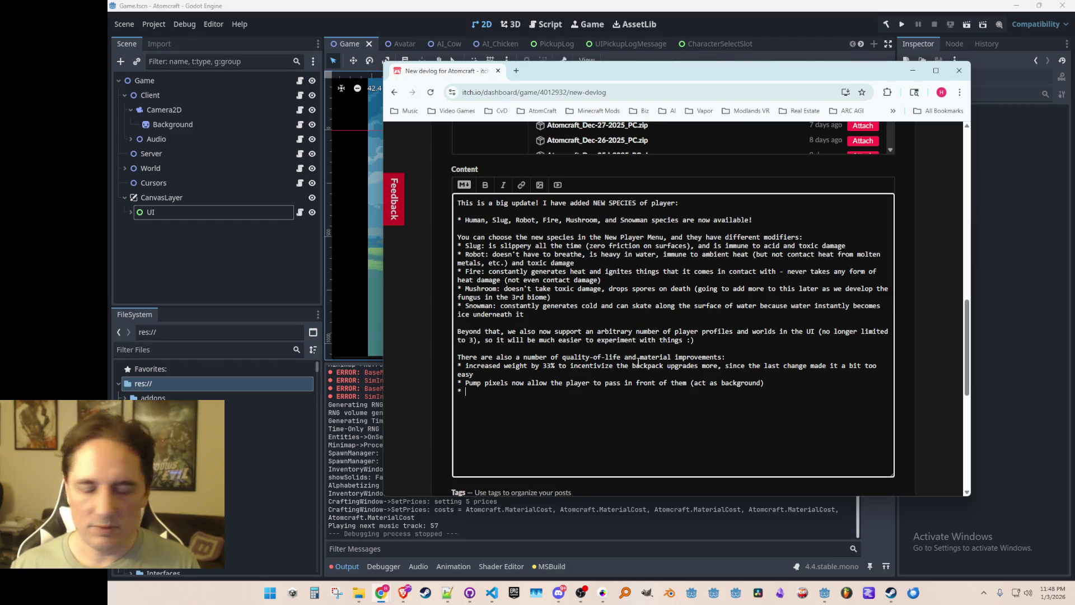
text(the Hand and Blender tools now have separate brush size settings, )
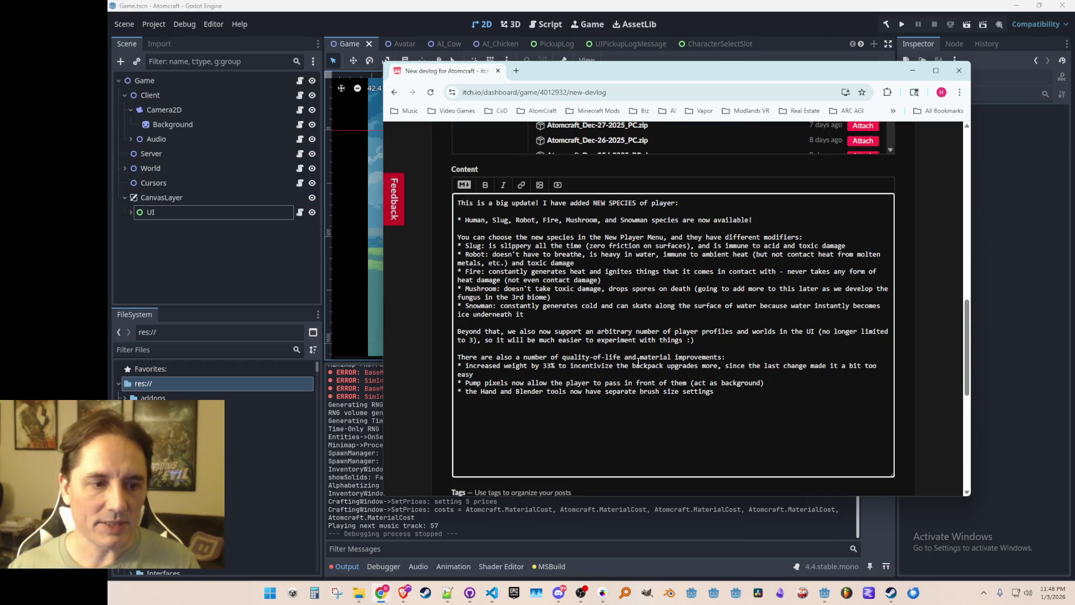
text(which is hand)
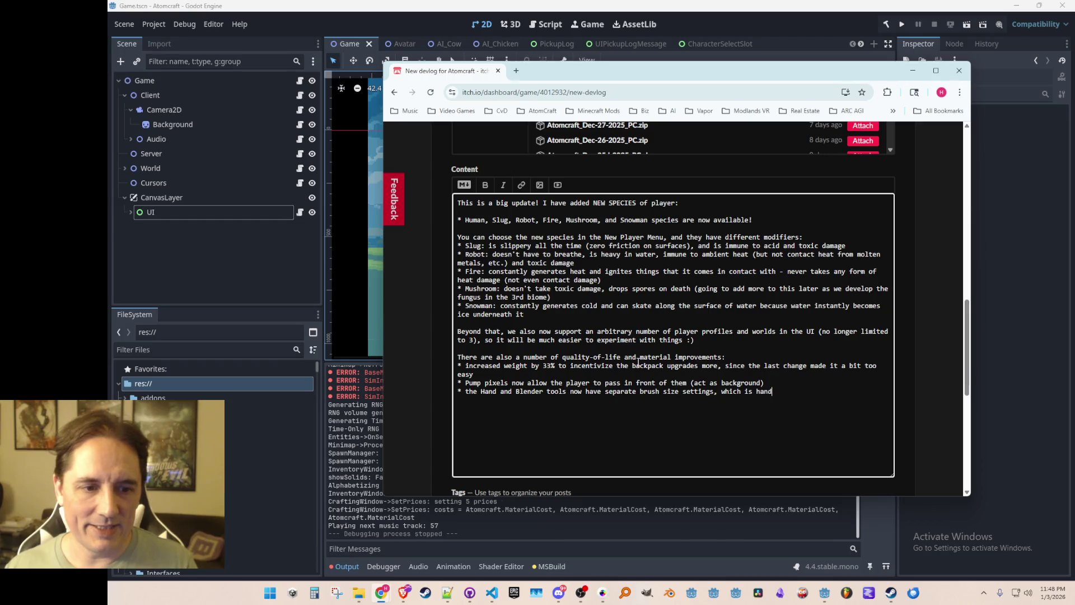
text(y in some situations)
key(Return)
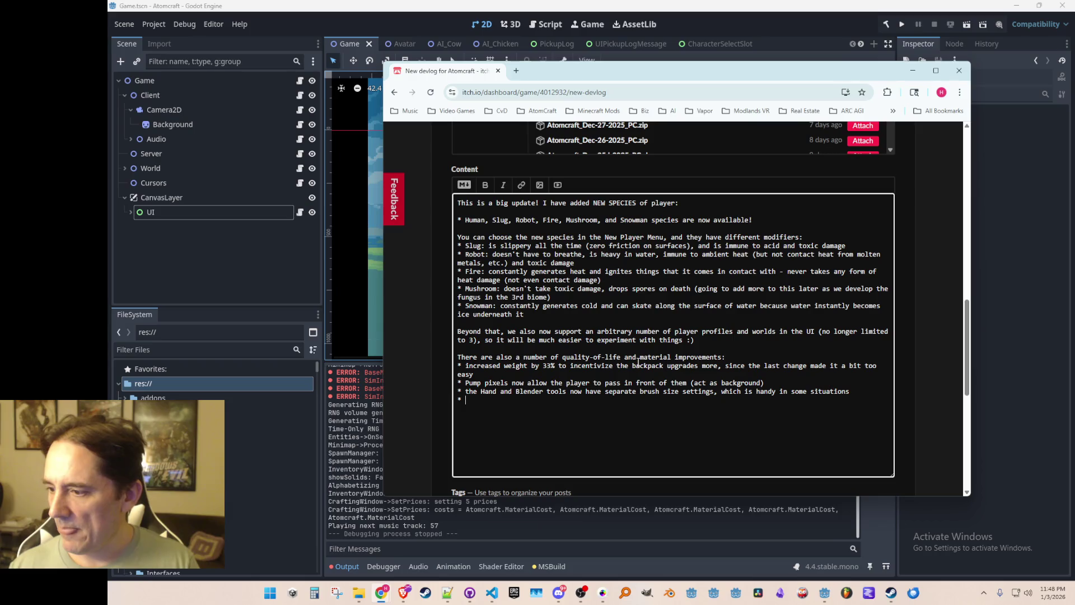
- Add bullets for higher laser pixel melting point, New Player random names and species info, and mouse-tracking avatars
text(increased the )
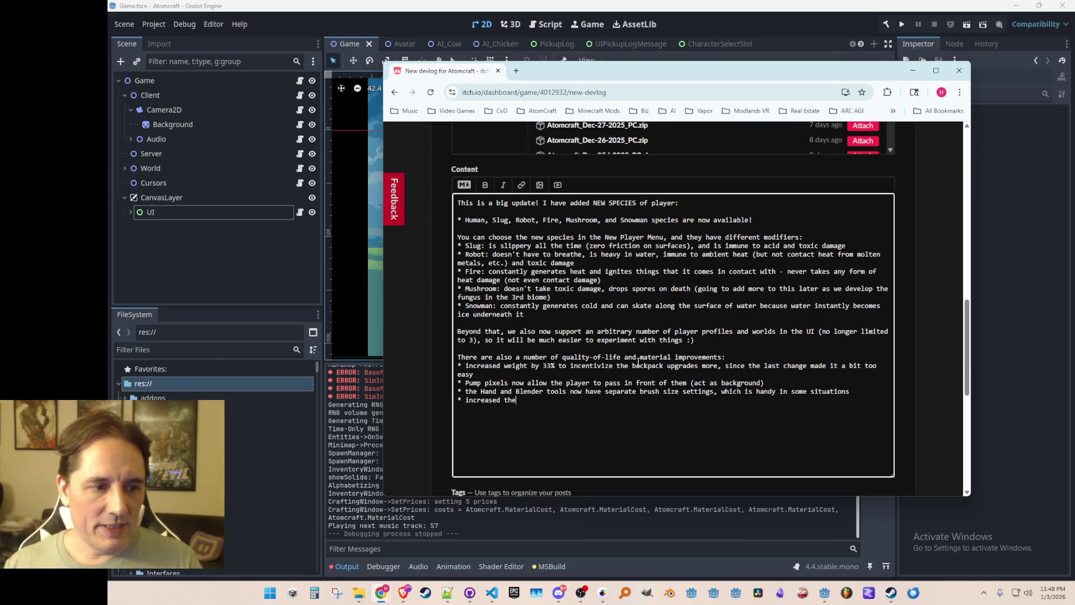
text(melting point for )
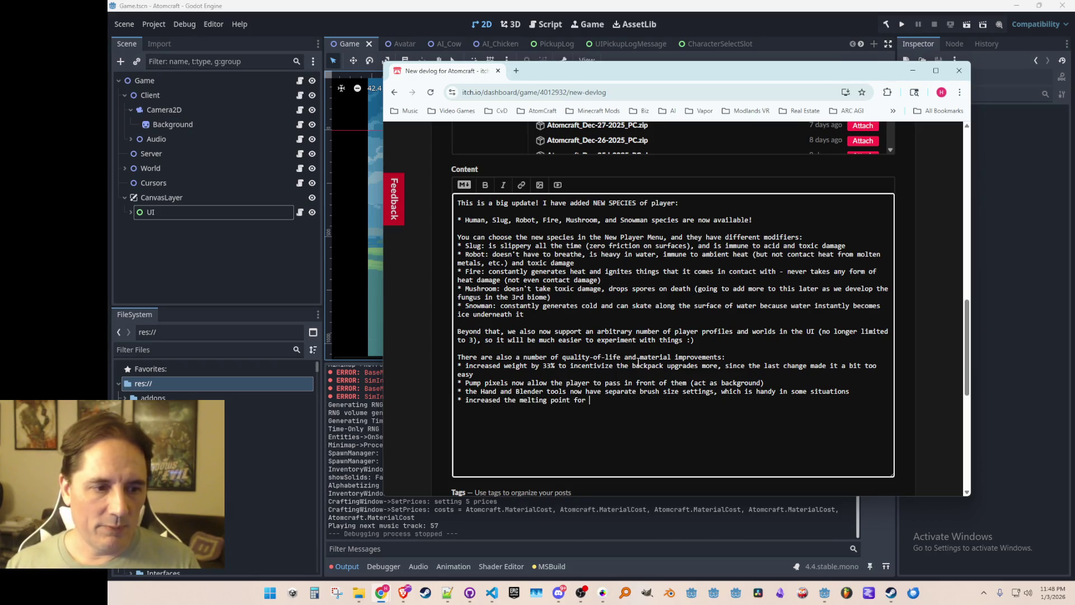
text(laser pixels so they )
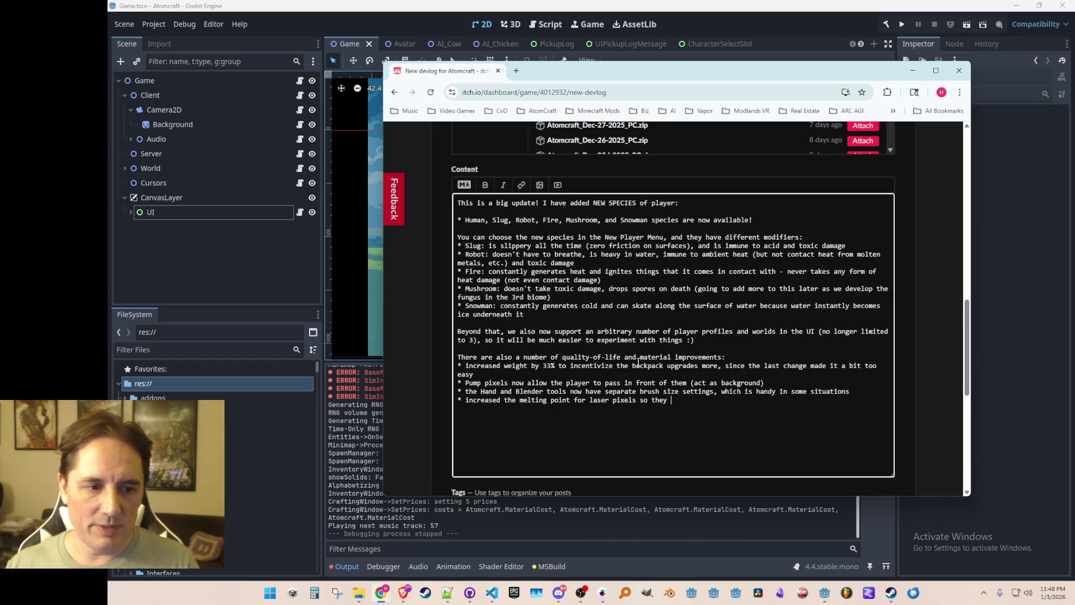
text(shouldn't accidentally melt )
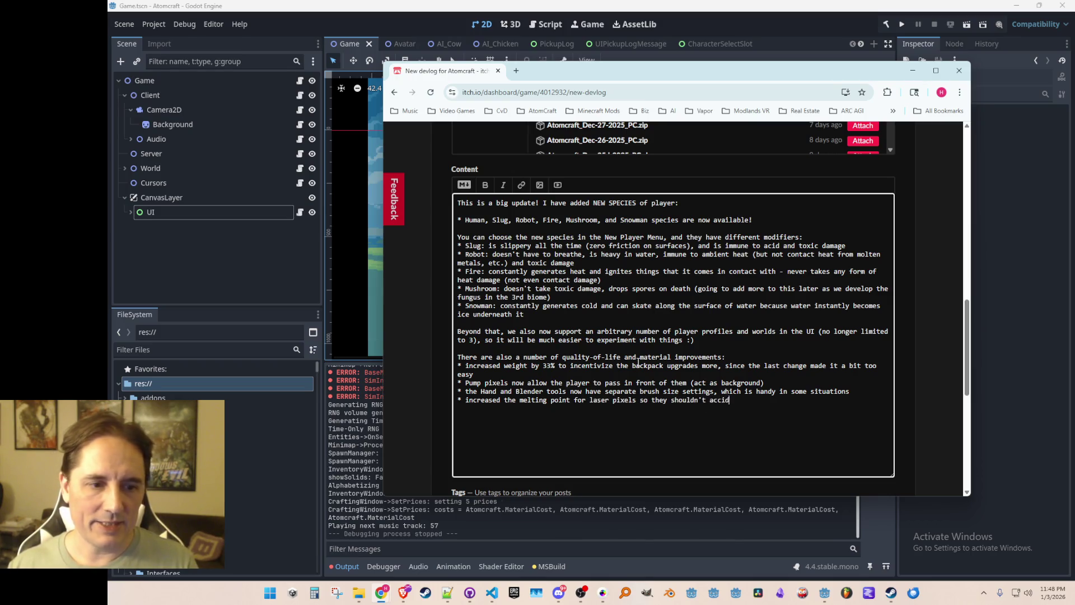
text(as easily)
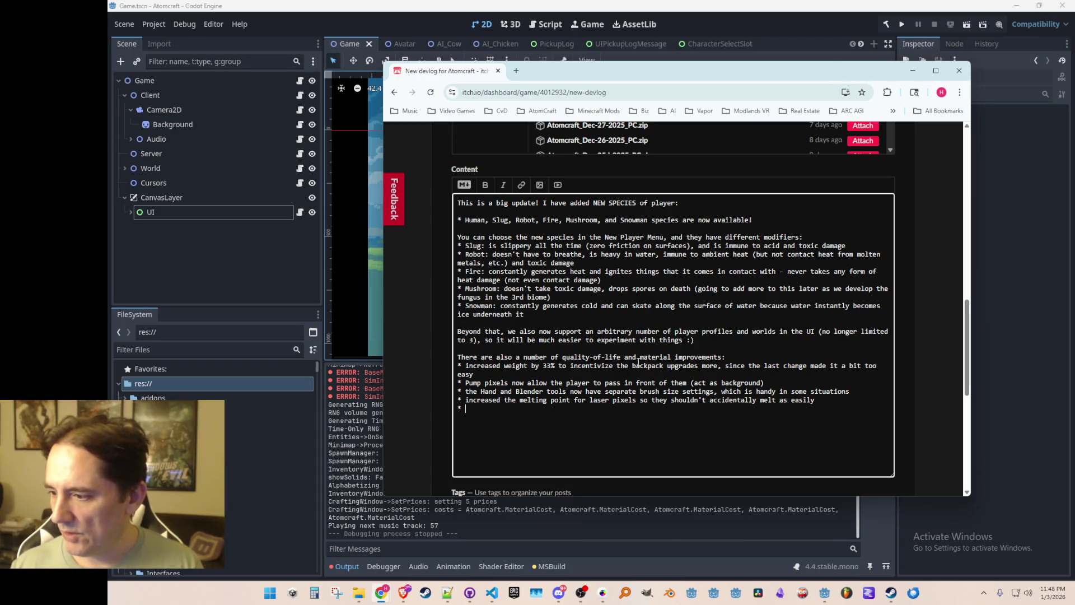
text( * added a Heating Pixel Minor )
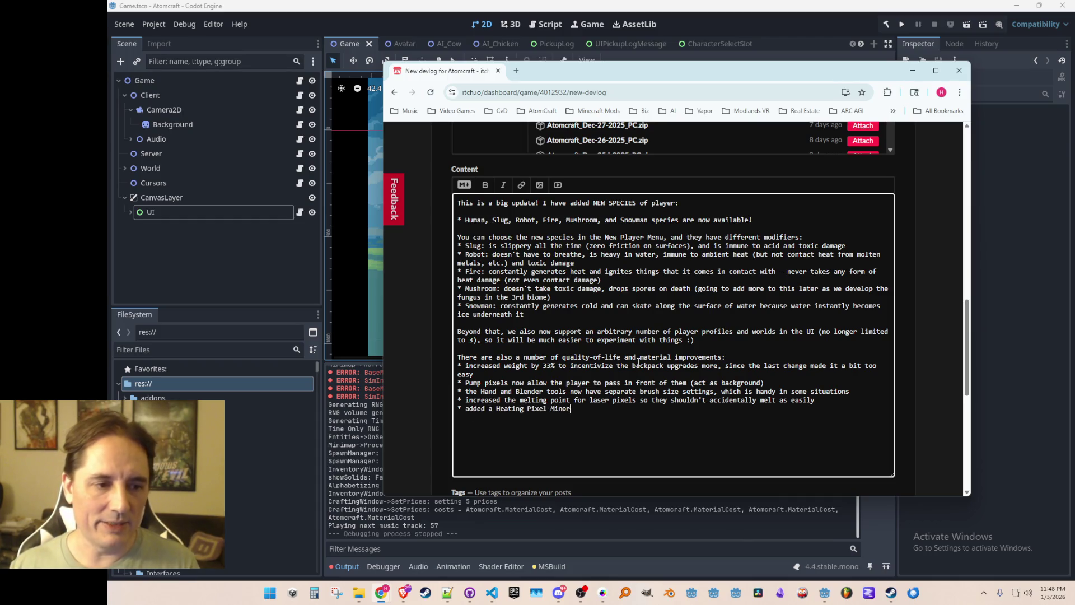
text(that)
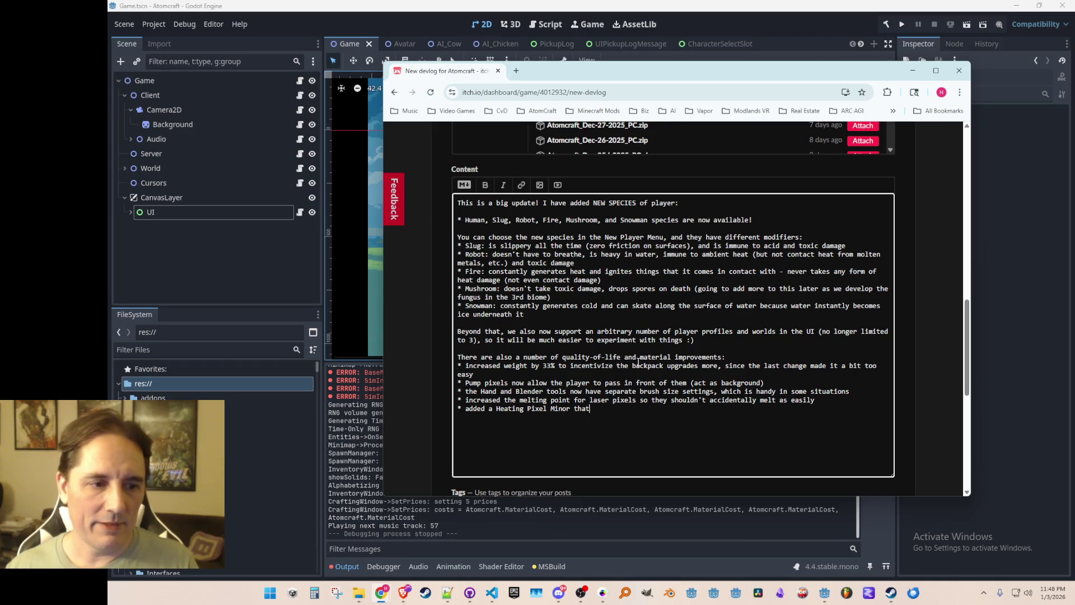
text( makes it easier to cook food and )
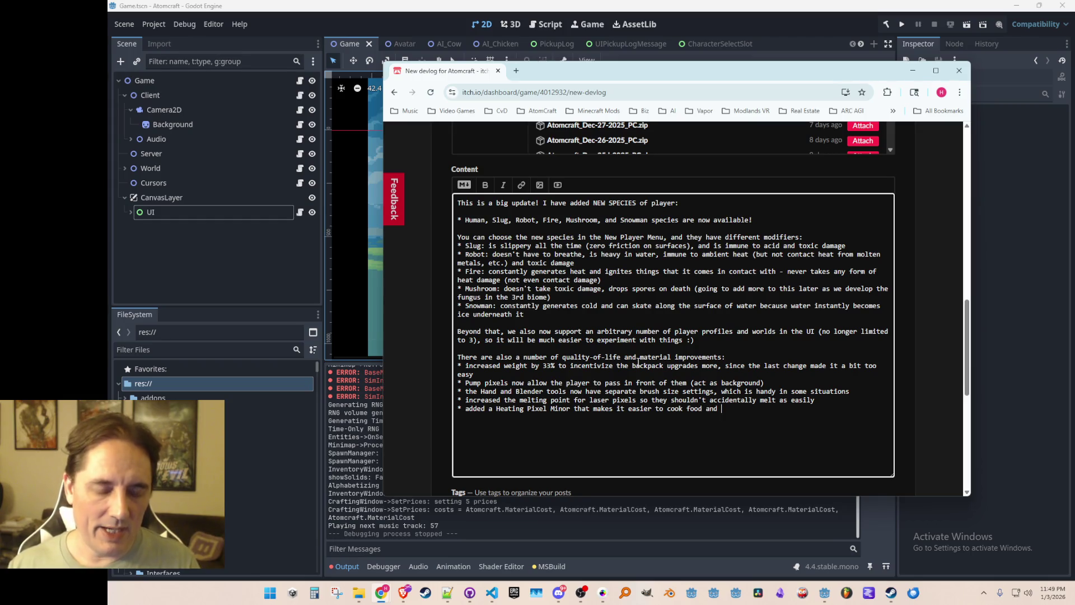
text(will probably be )
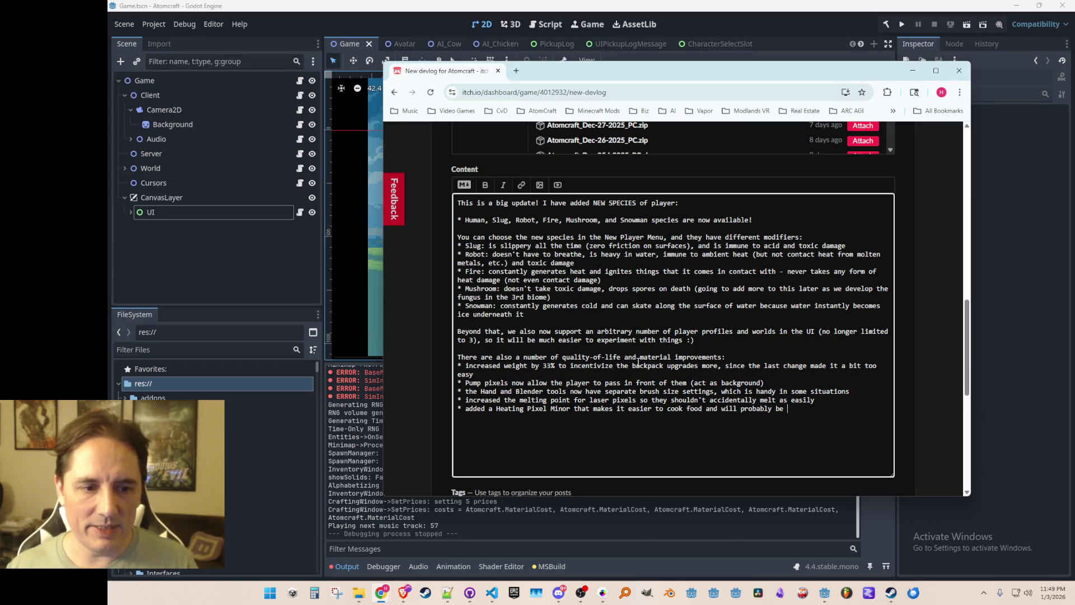
text(helpful in)
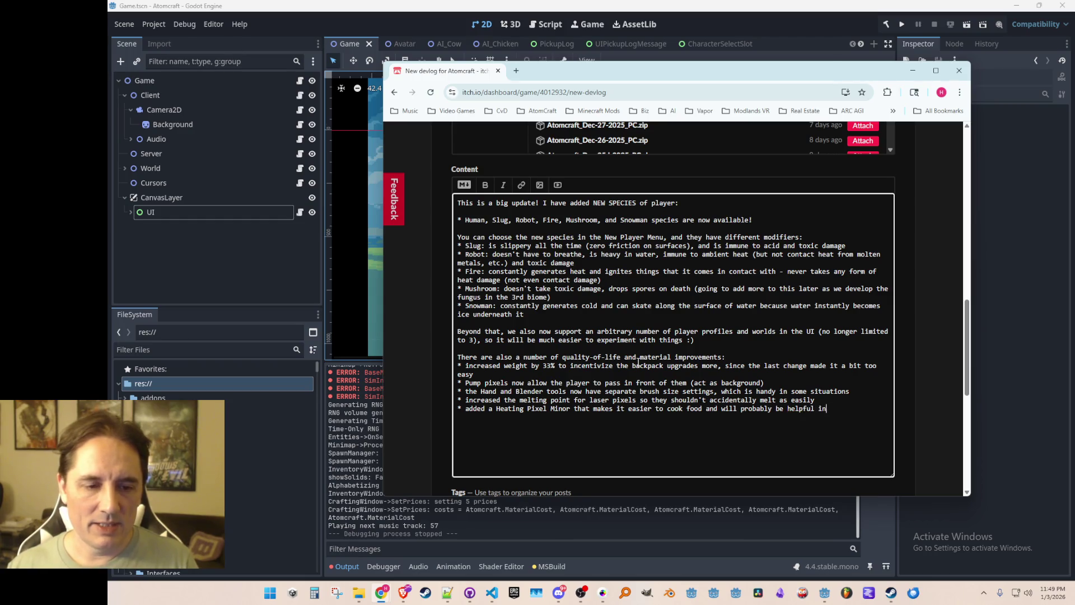
text( some of the lower range reactions, like the ones related to Boron)
key(Return)
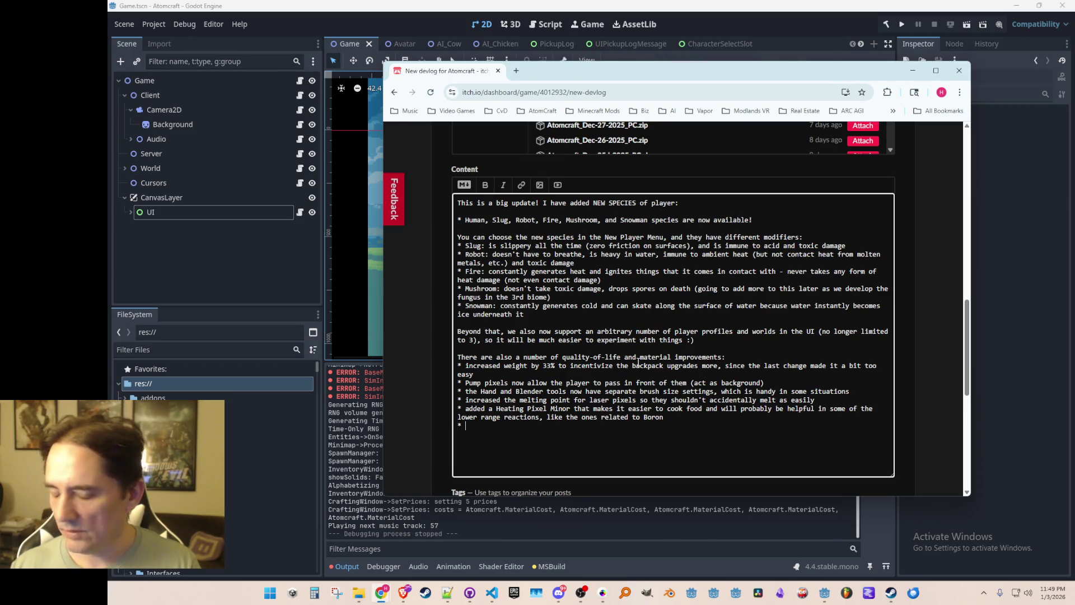
text(added random n)
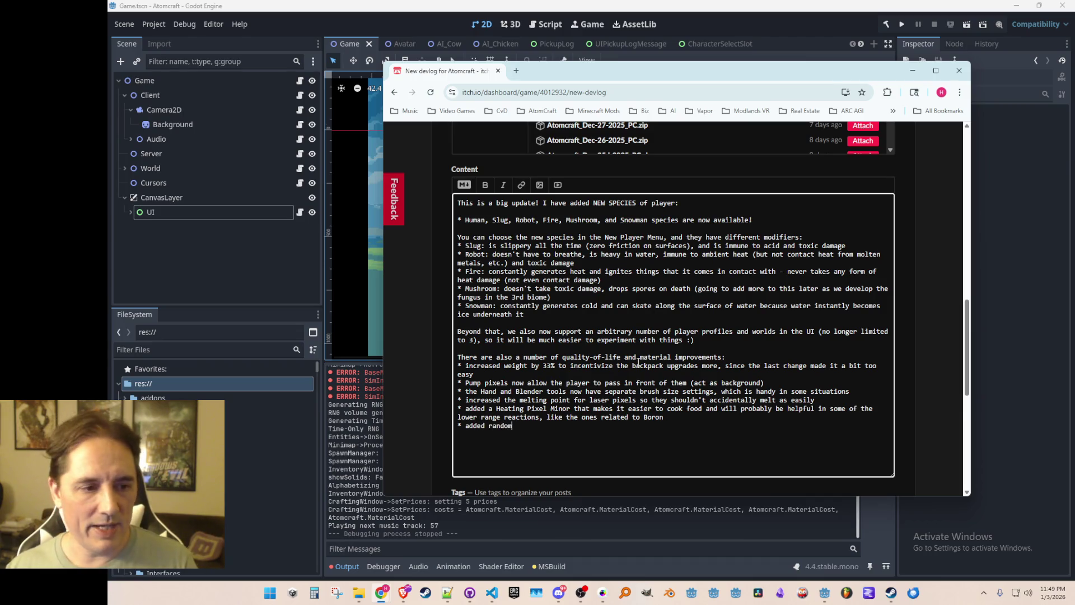
text(ame button and sp)
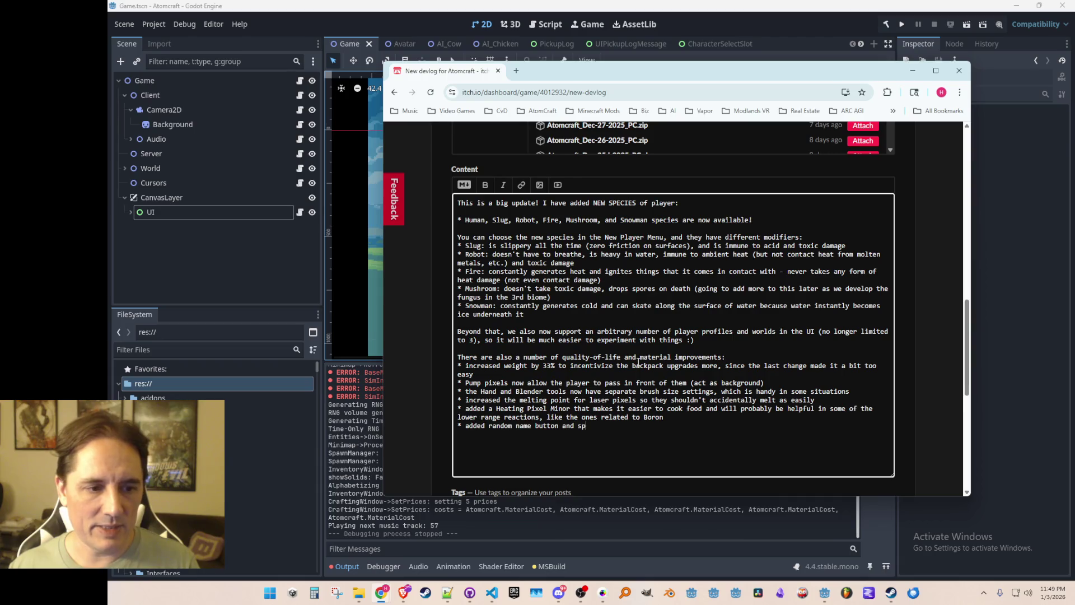
text(ecies info for th)
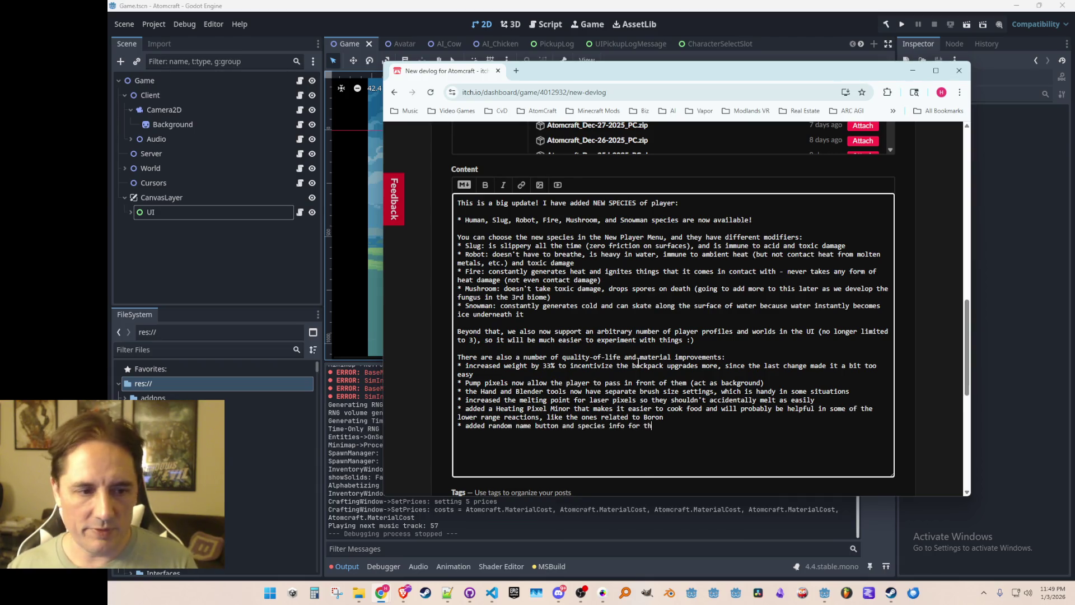
text(e New Player screen)
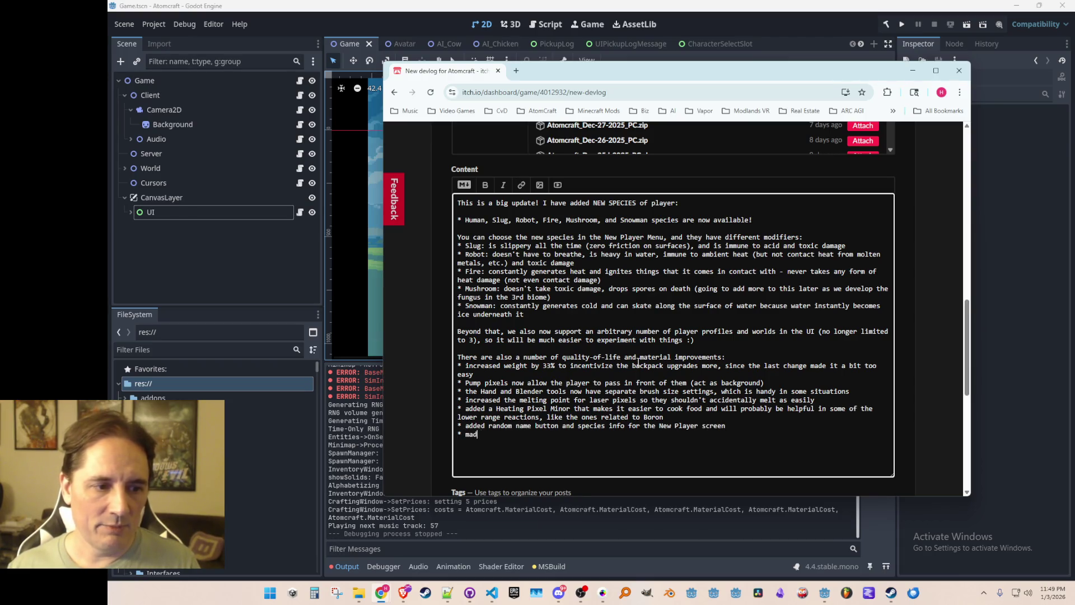
text( * made the avatars on the New Player screen and the )
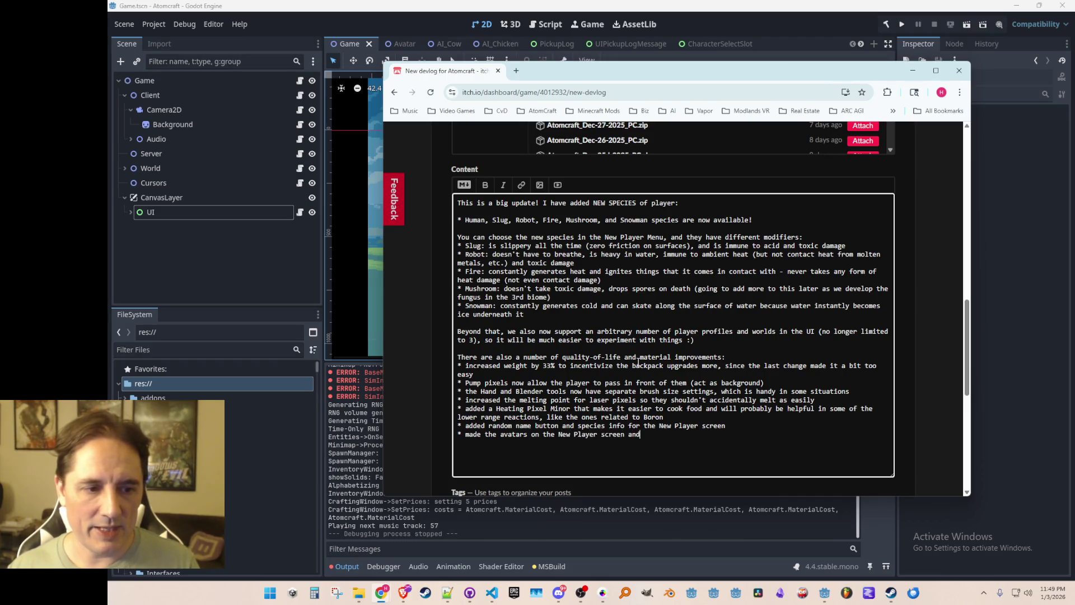
text(Toolbox win)
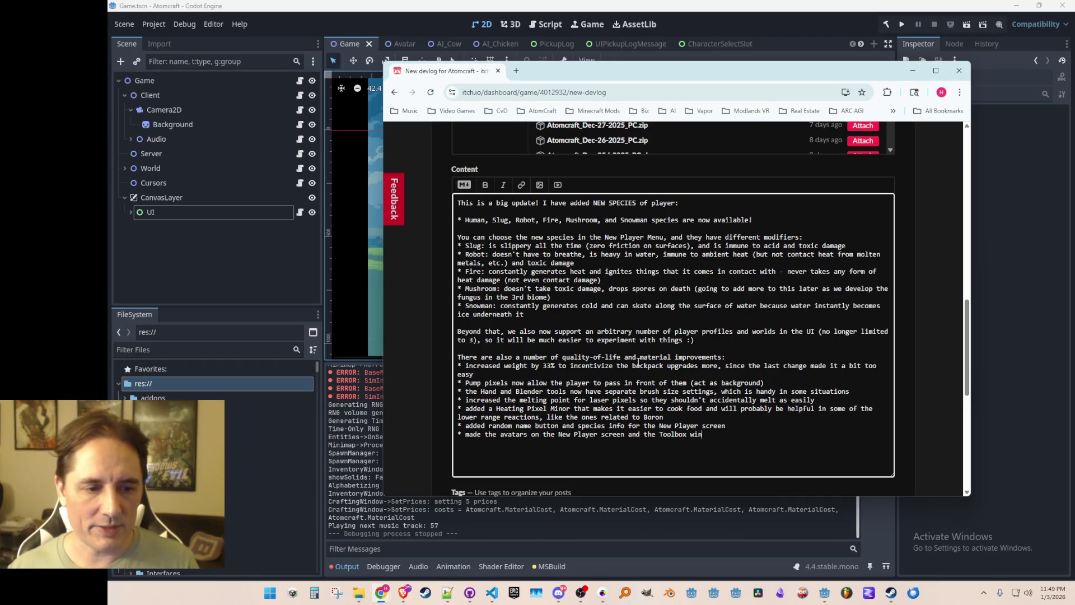
text(dow track the mo)
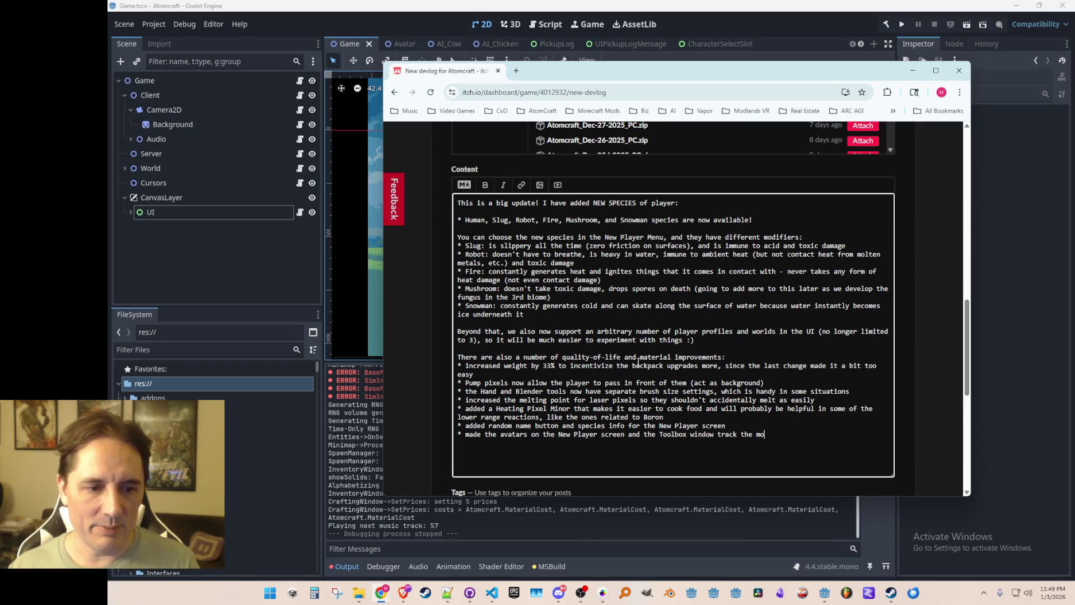
text(use, which feels cool :))
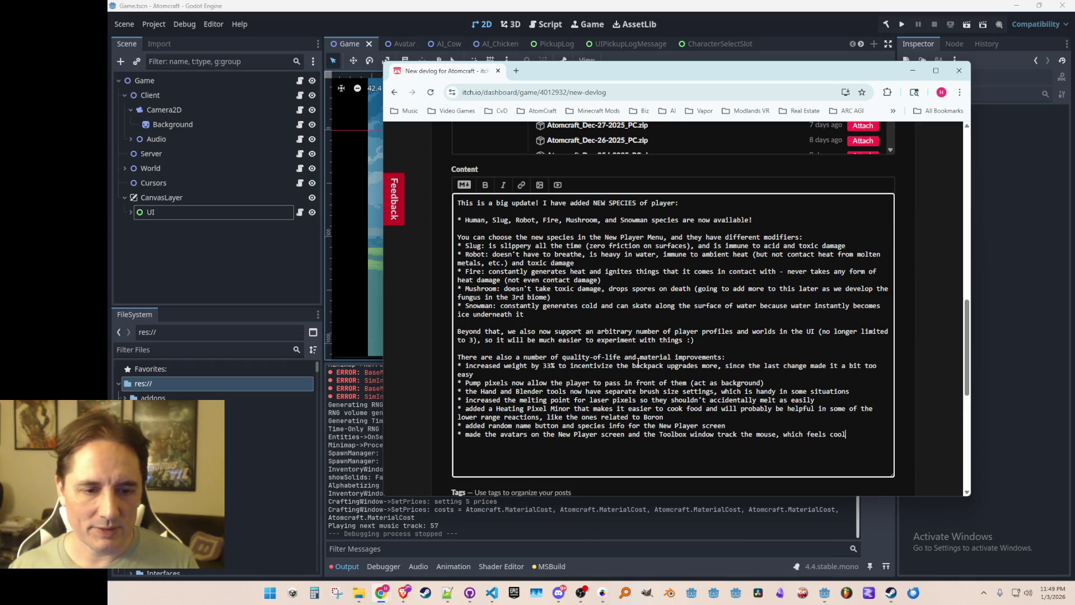
key(Return)
key(Return)
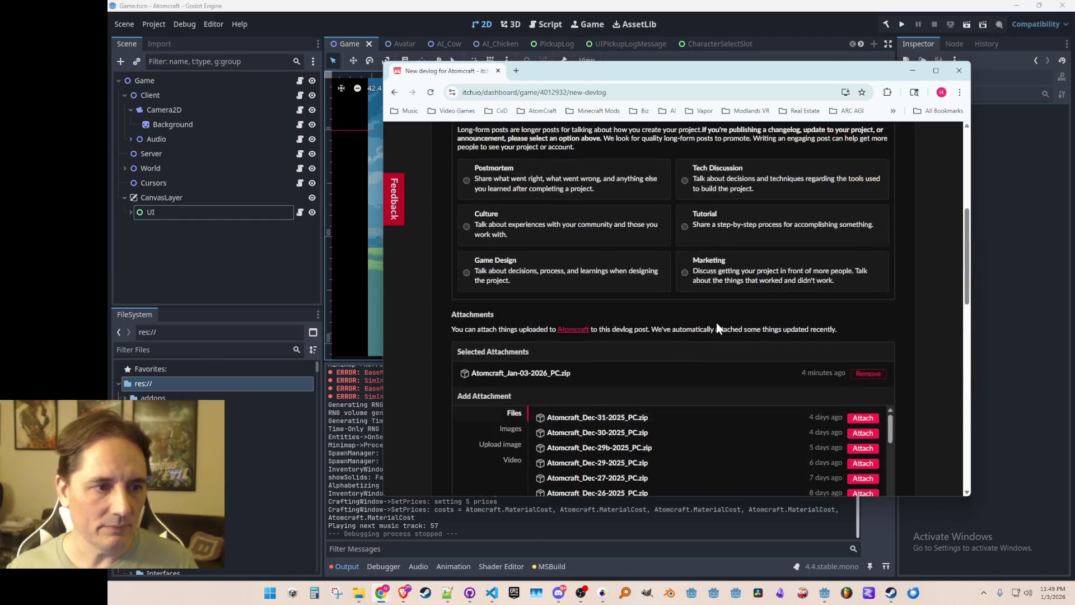
- Enlarge the text area and begin the closing paragraph: more content coming now that species work
scroll(925, 247, down, 2)
drag(893, 430, 893, 463)
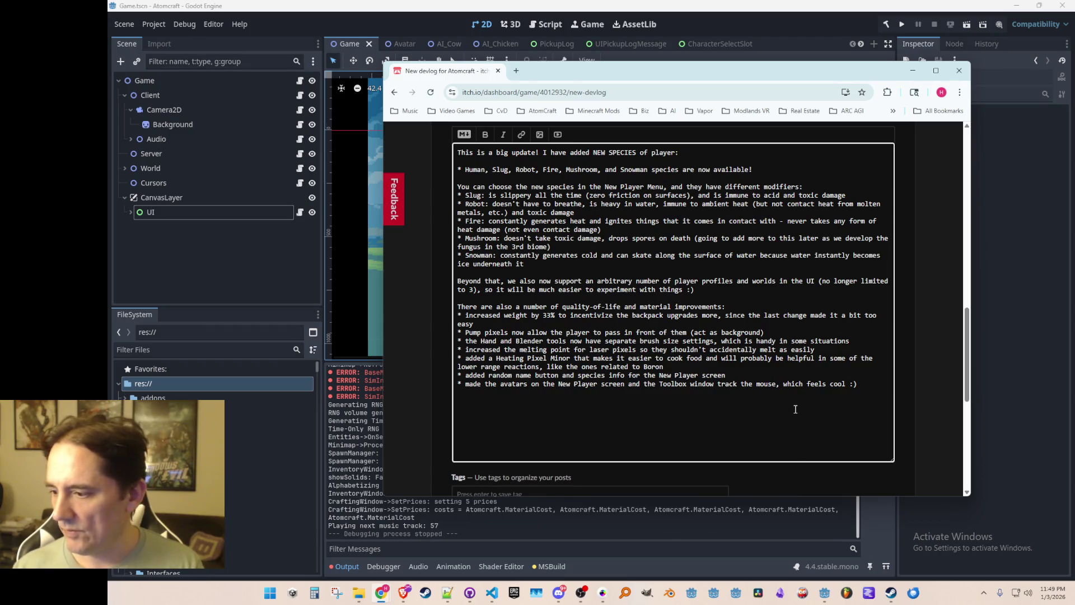
text(More )
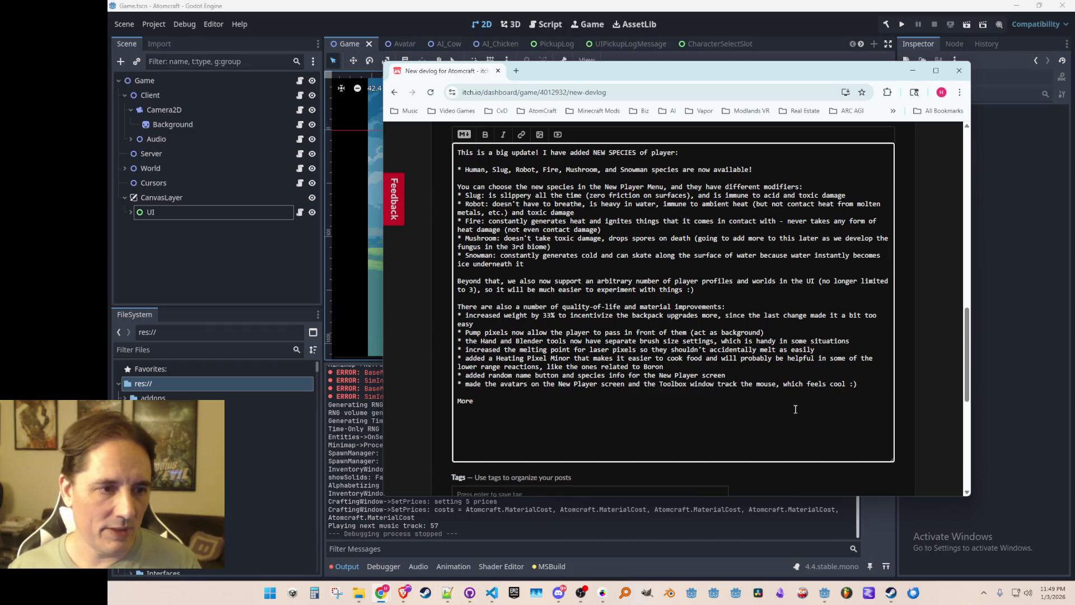
text(new content )
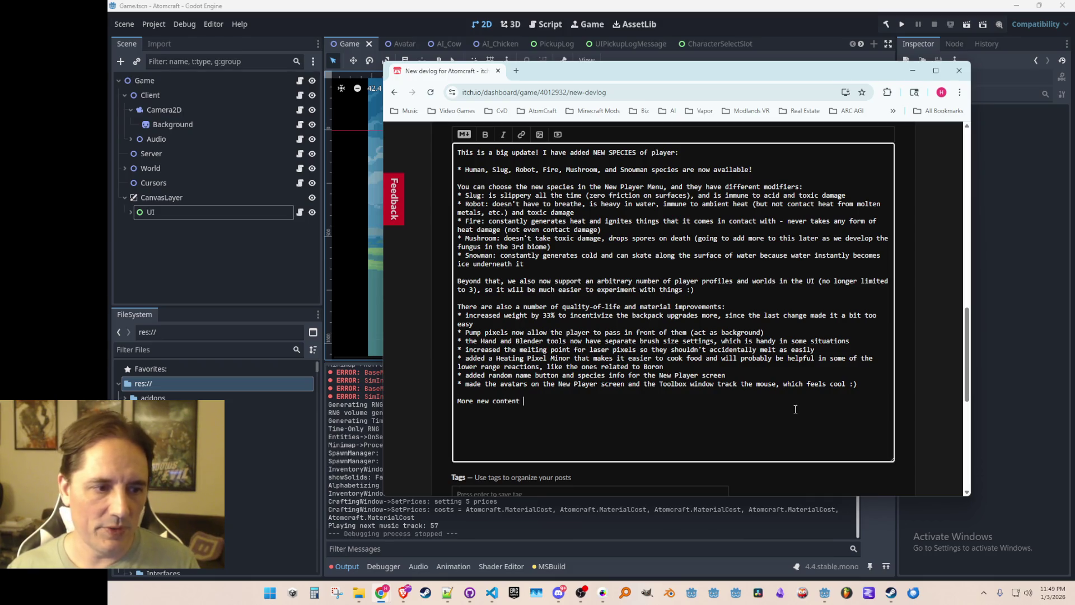
text(coming soon - now that the different species are)
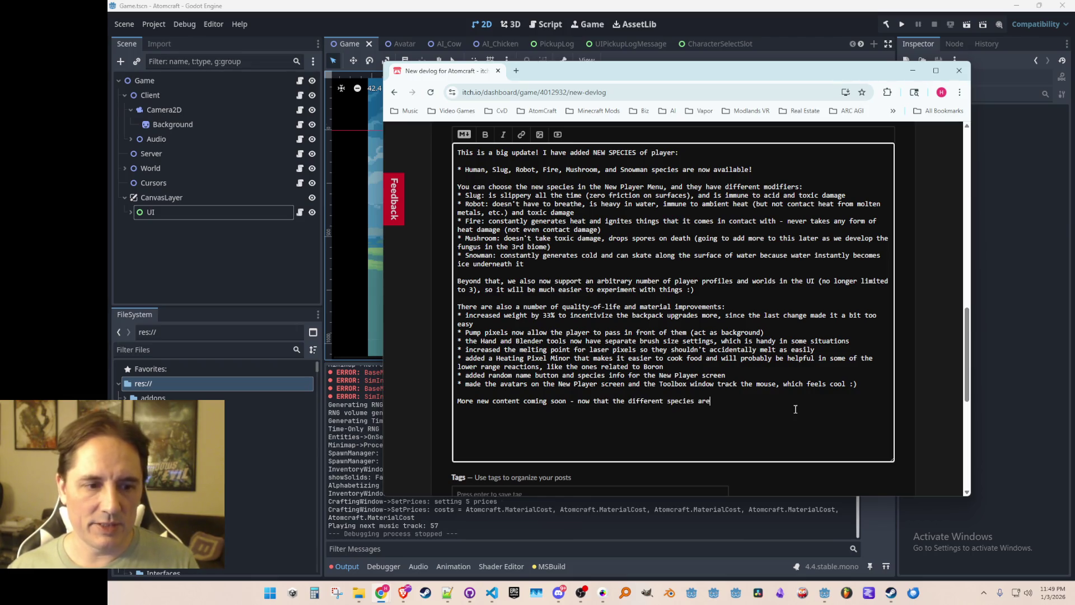
text( working )
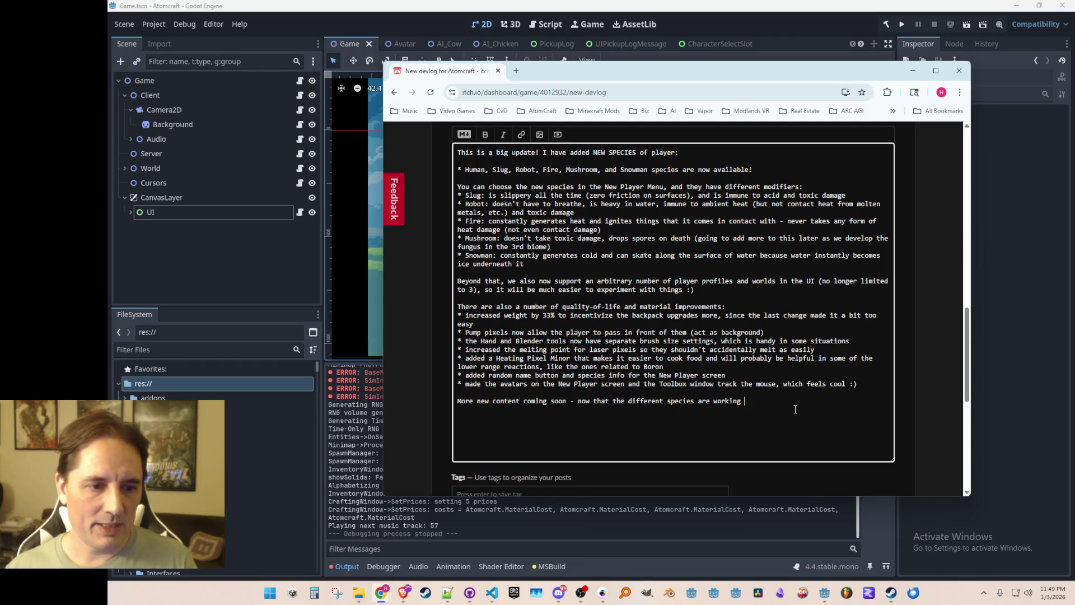
text(, one of the next steps willl be)
key(BackSpace)
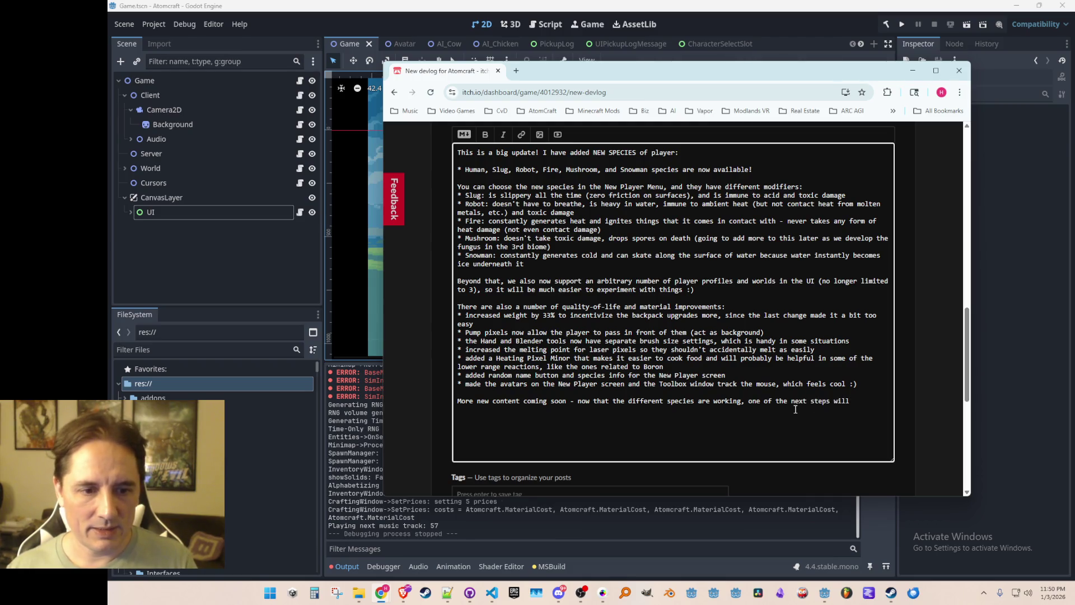
text(setting up the)
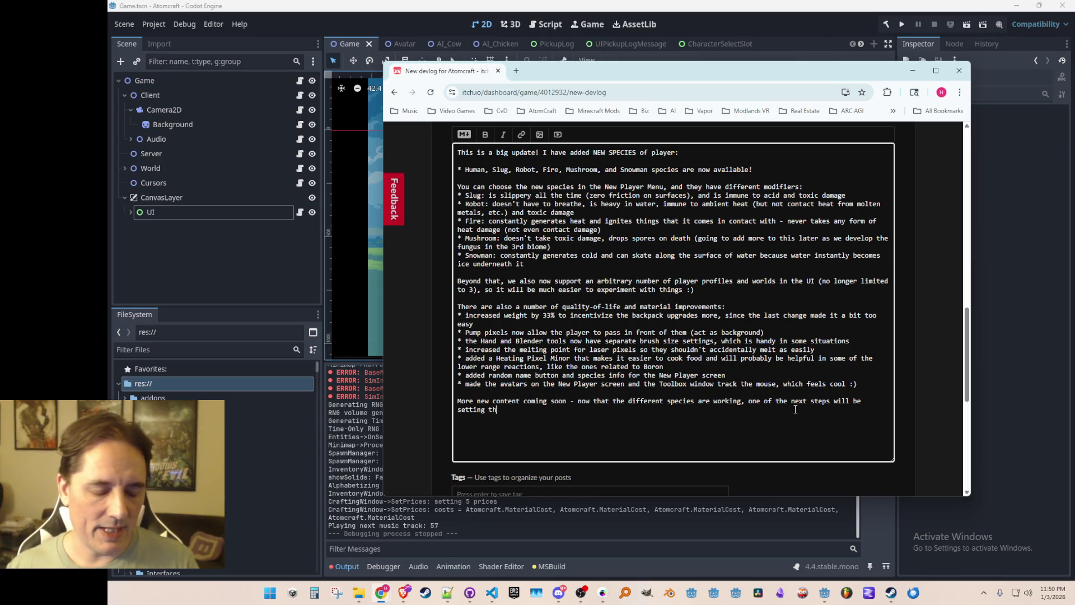
- Explain species will spawn as NPCs to unlock by repairing ships, all available by default, feedback in Discord
text(th)
text(to spawn as NPCs)
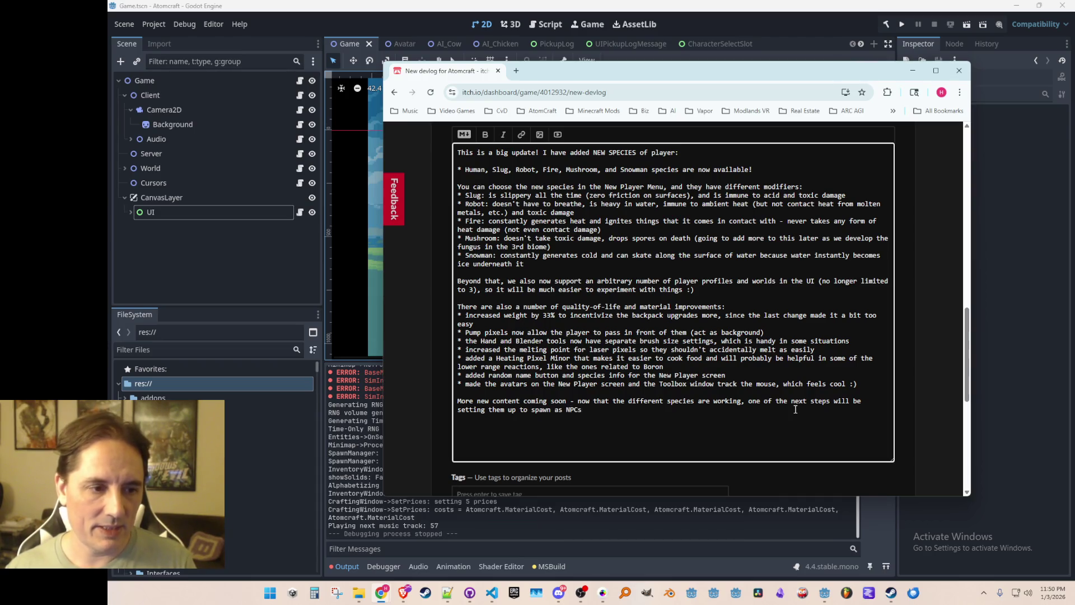
text(that you)
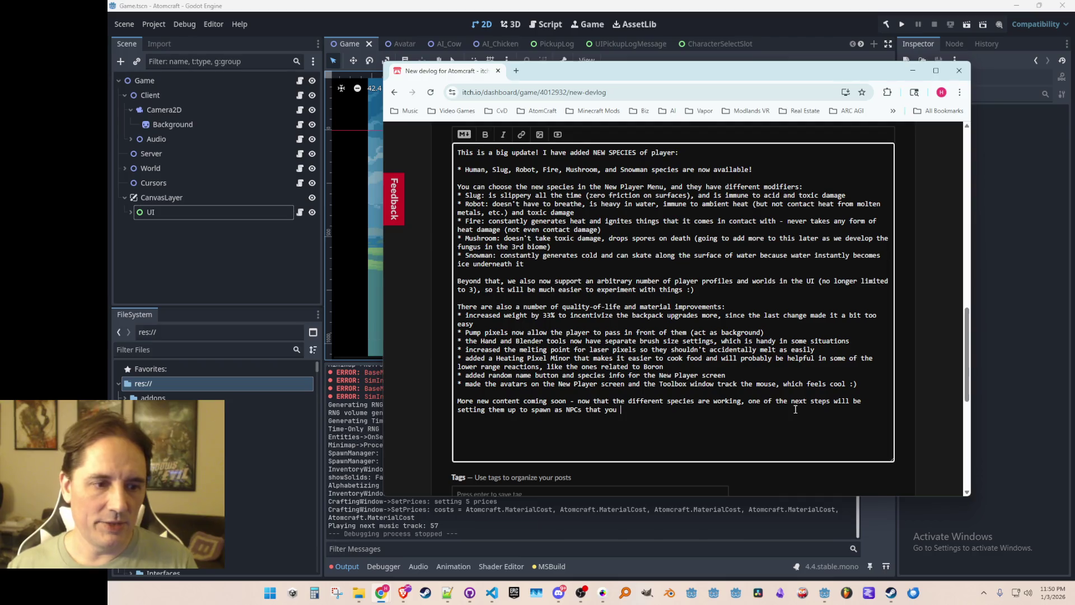
text(i)
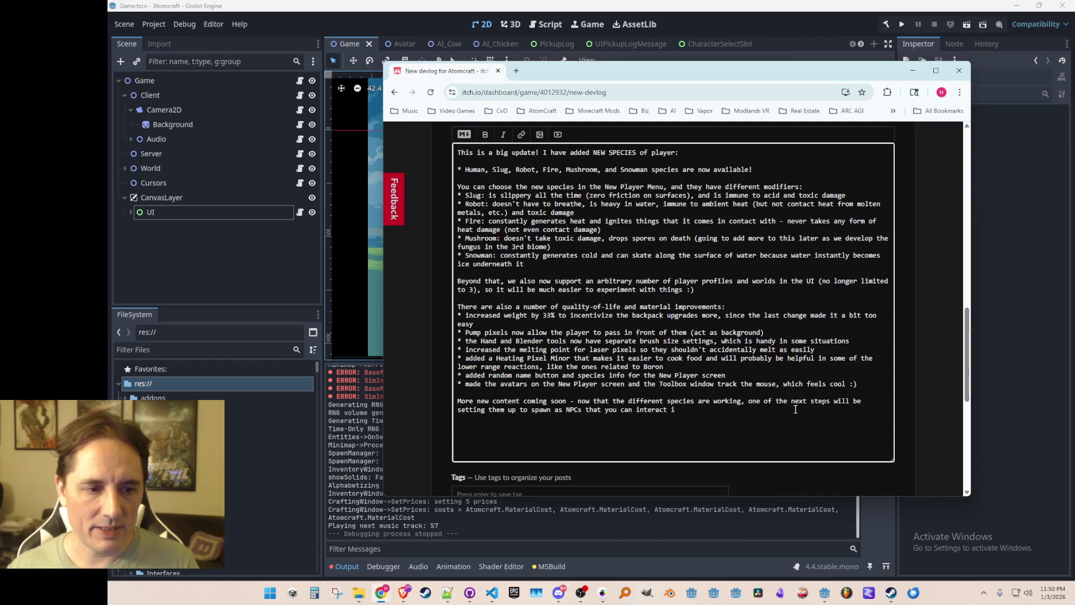
text(nteract with and repair their ship)
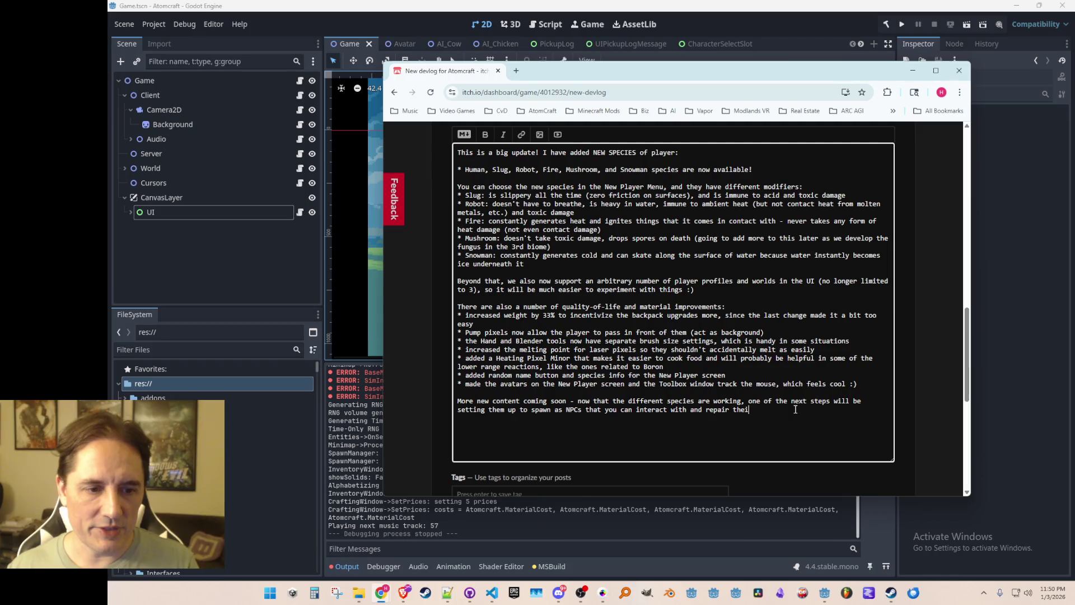
text(s to un)
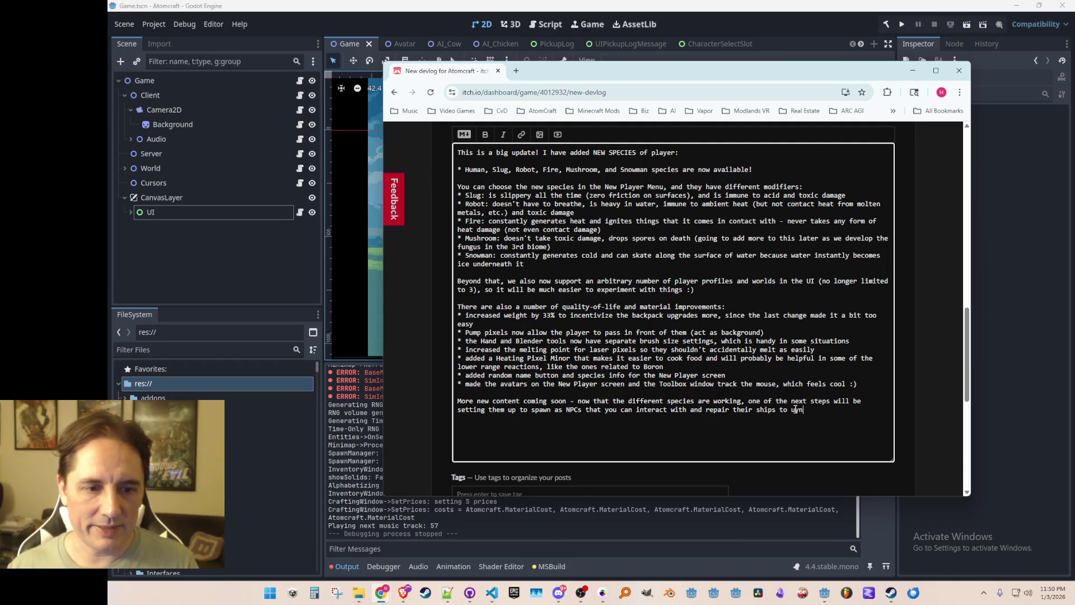
text(loock them as plata)
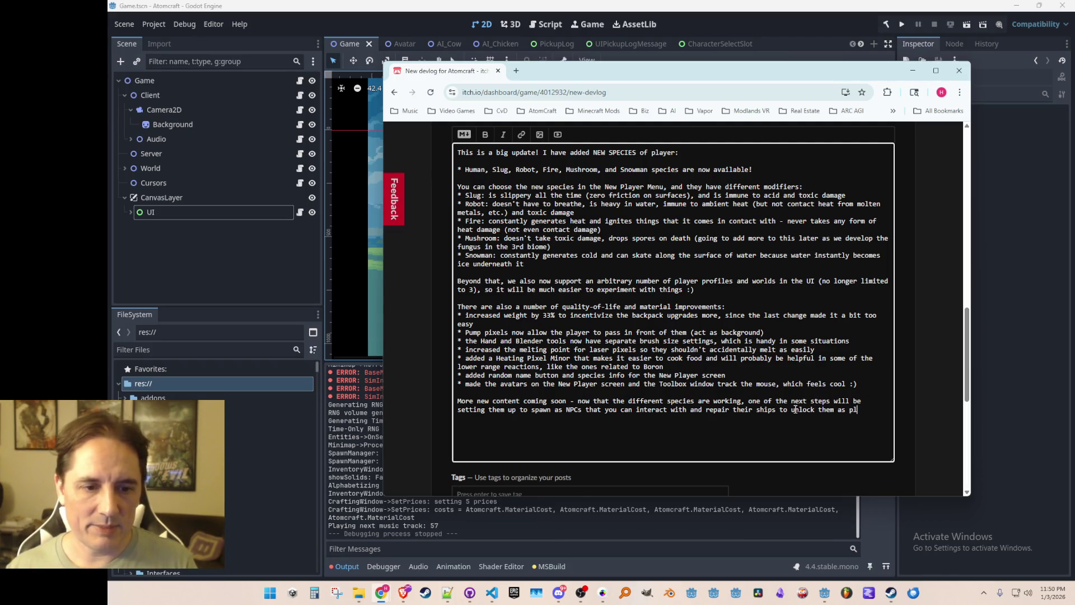
key(BackSpace)
key(BackSpace)
text(yable cha)
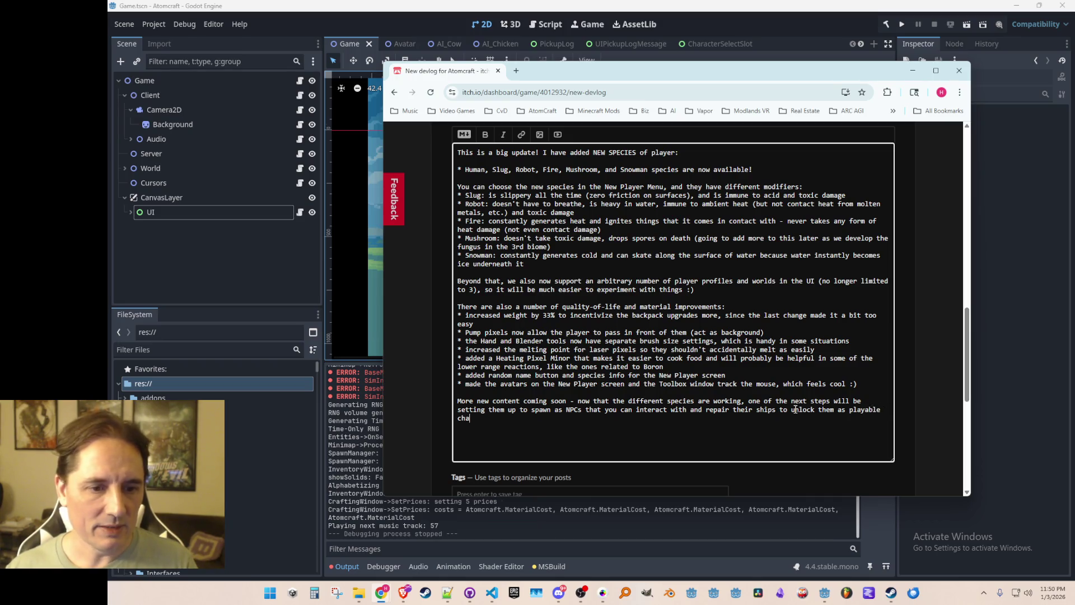
text(racters. For now, )
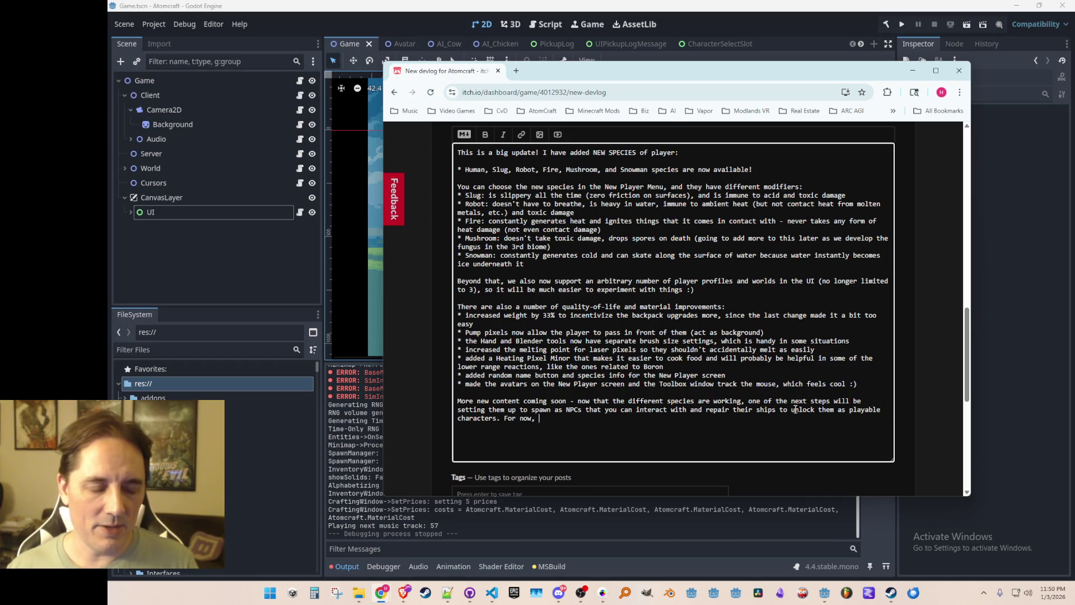
text(all of them are available by defaultl ,)
key(BackSpace)
text(so )
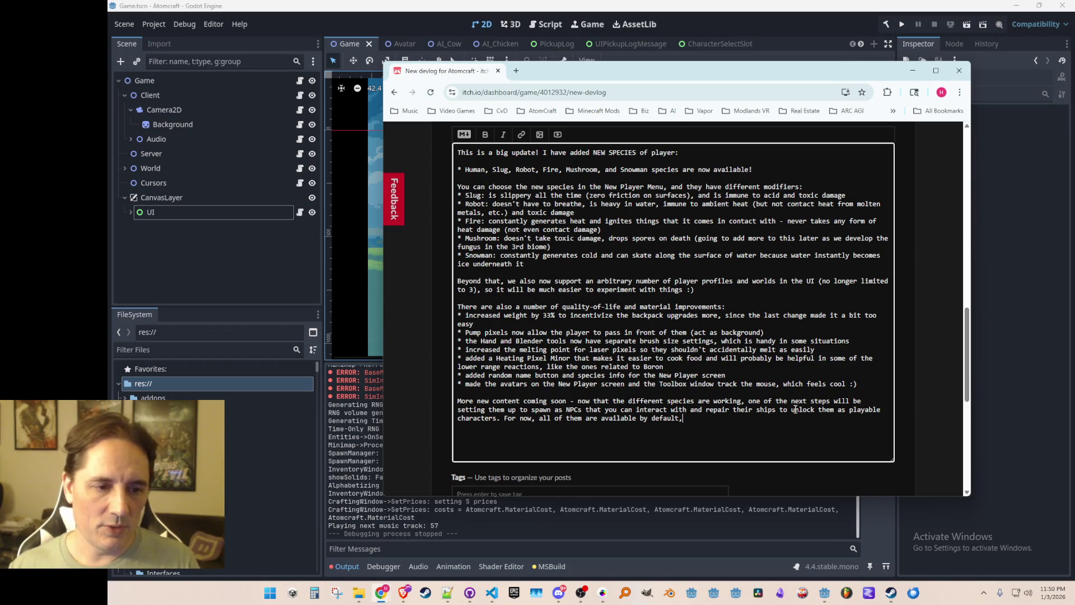
text(let me know what yo)
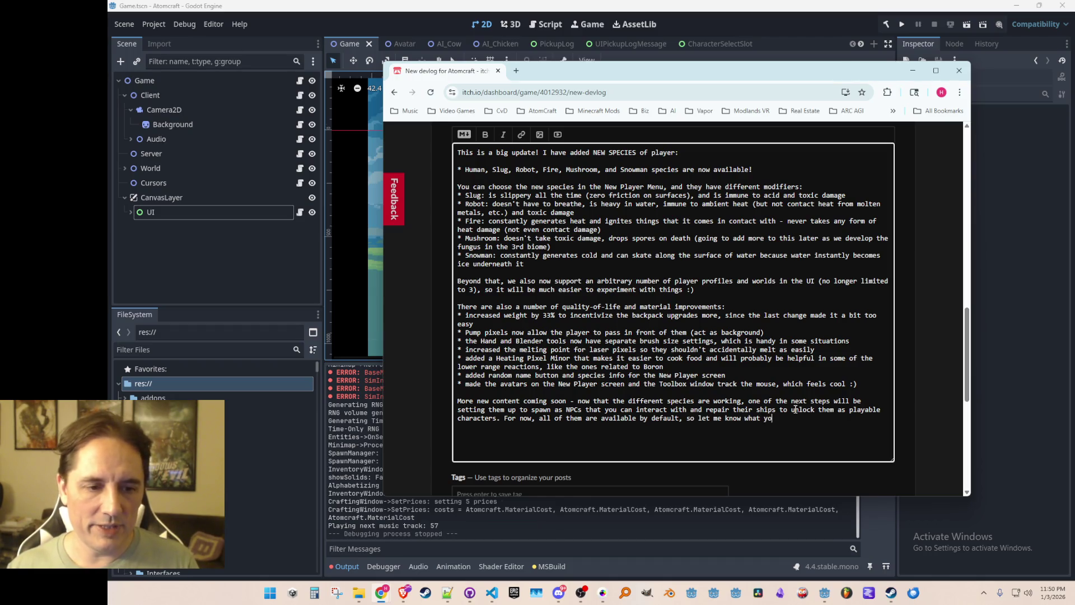
text(u think and wha)
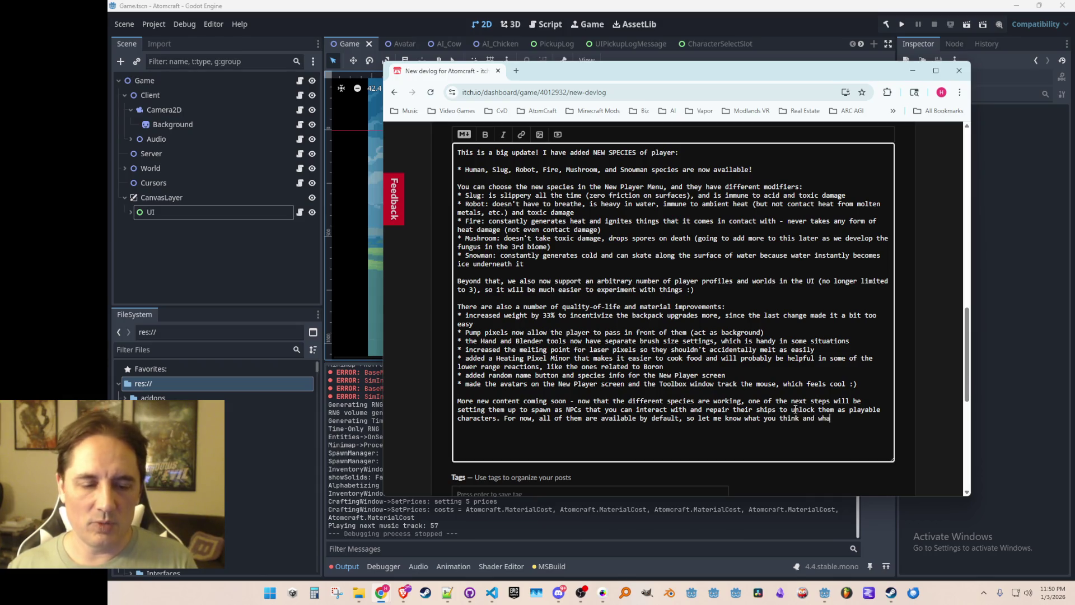
text(t might be added to )
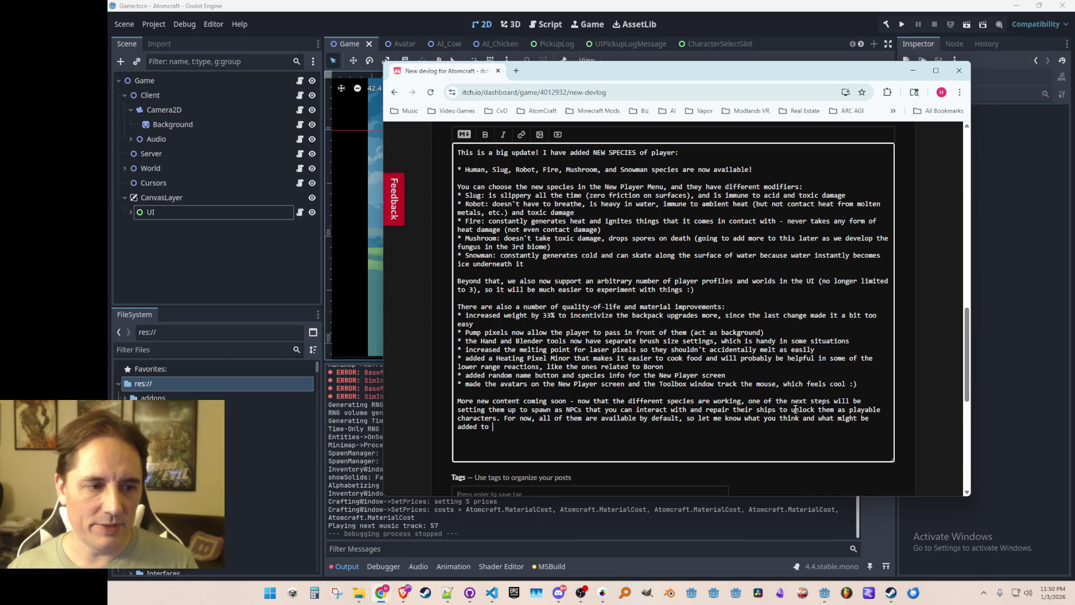
text(them in the Discord!)
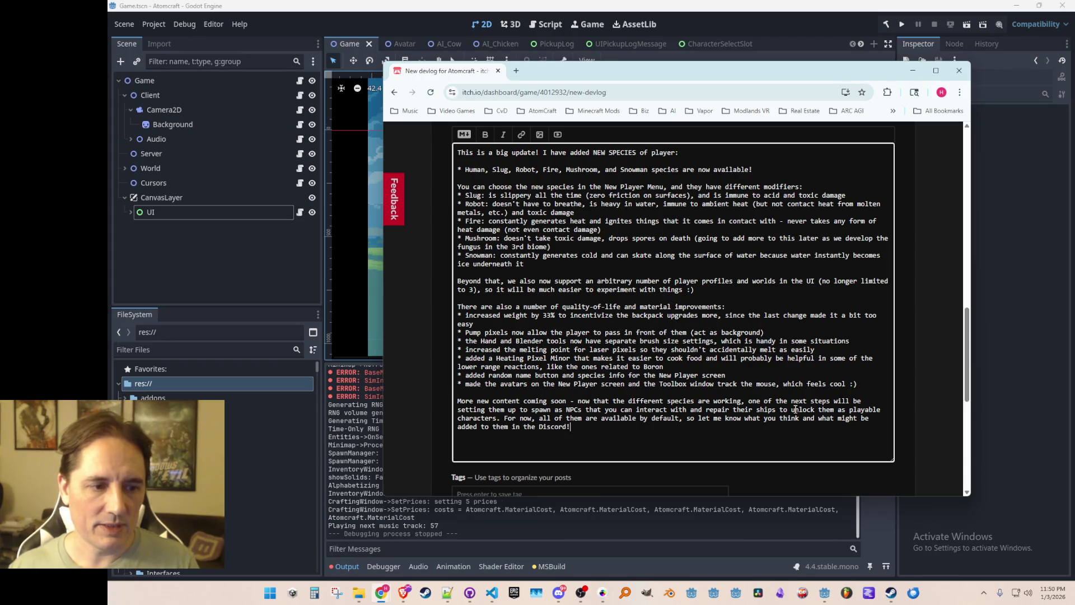
key(Return)
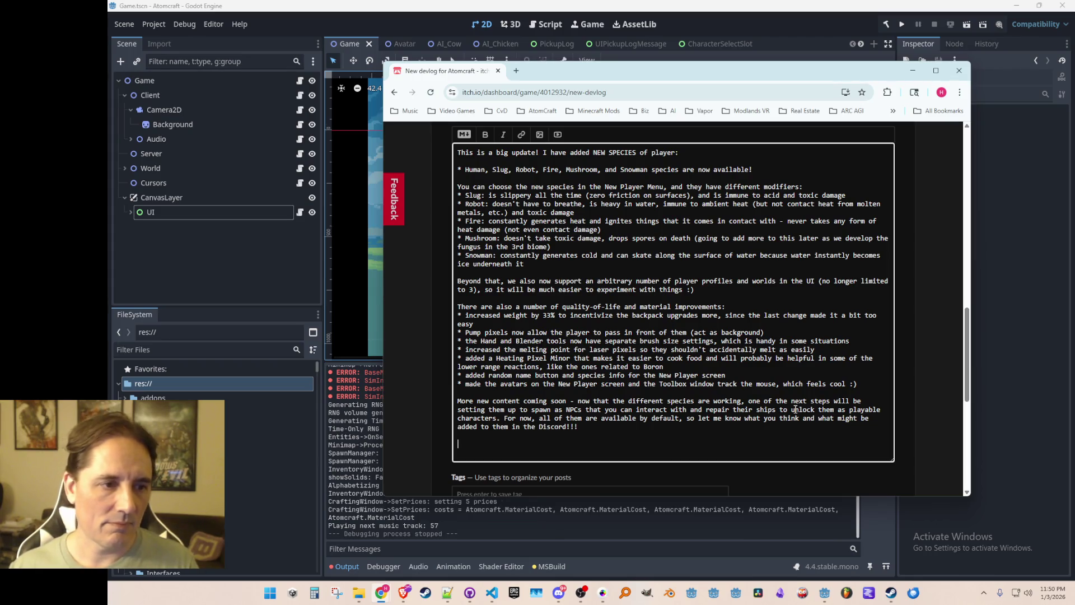
- Set the devlog's visibility to Published and save the post
scroll(767, 391, down, 3)
scroll(766, 391, down, 3)
click(460, 384)
click(464, 407)
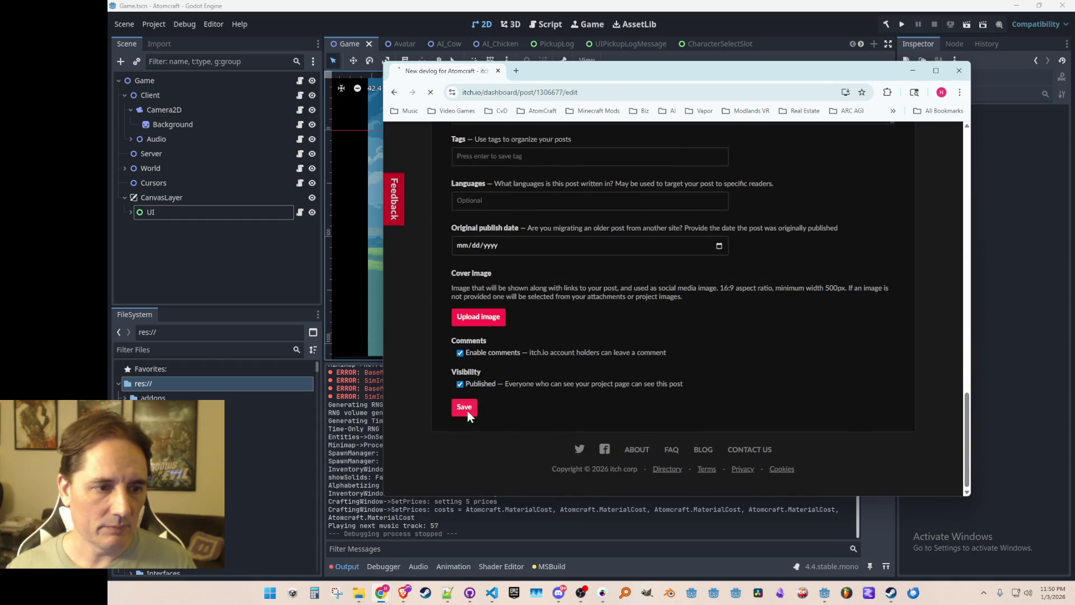
- Review the live devlog page and select its URL
scroll(778, 269, down, 7)
scroll(778, 270, down, 7)
scroll(734, 277, up, 14)
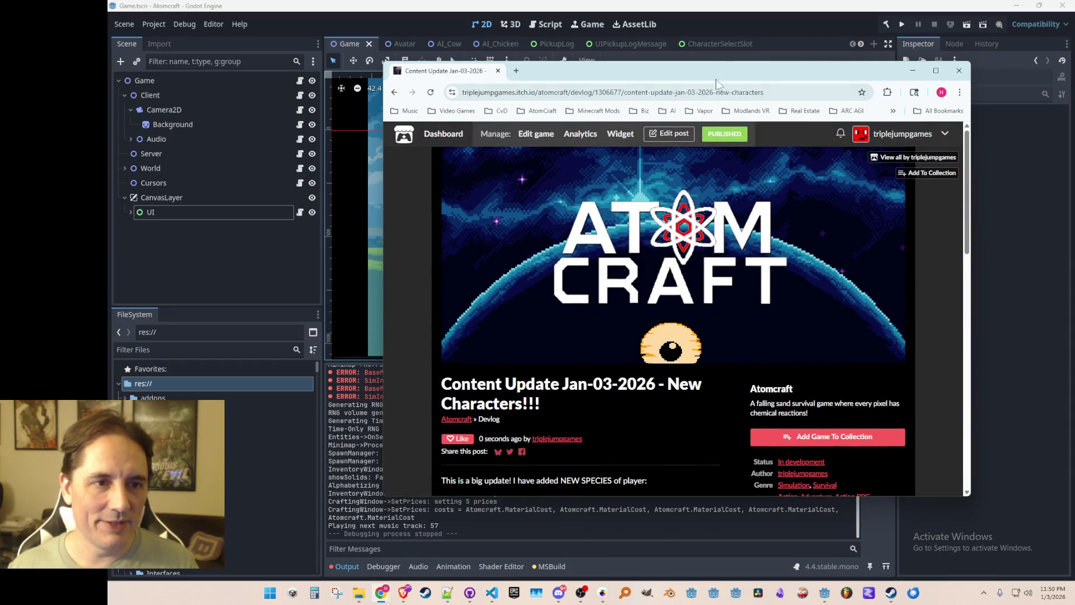
click(751, 92)
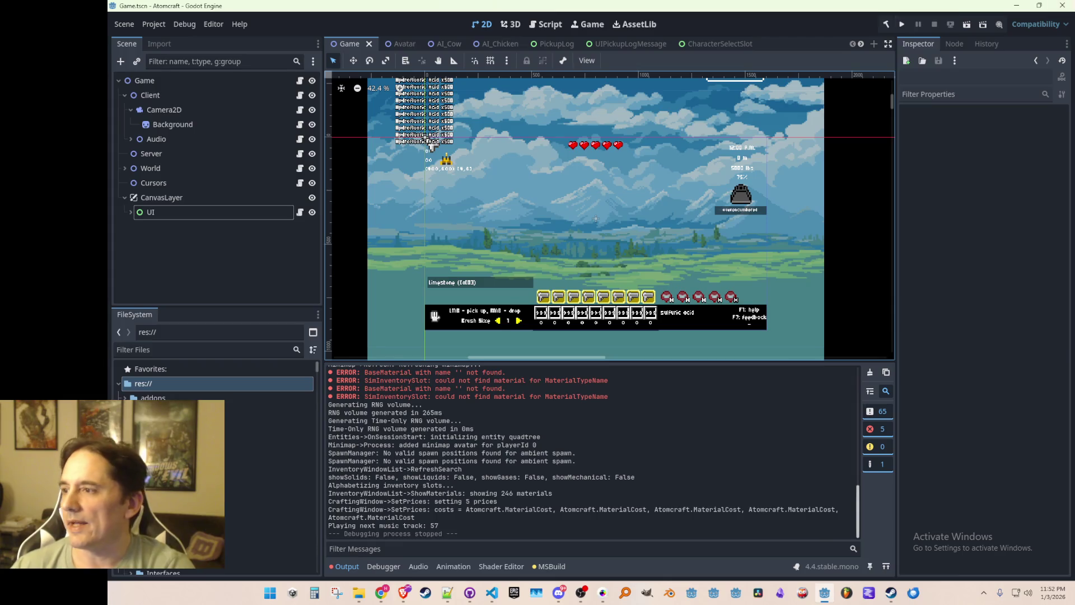
key(alt+Tab)
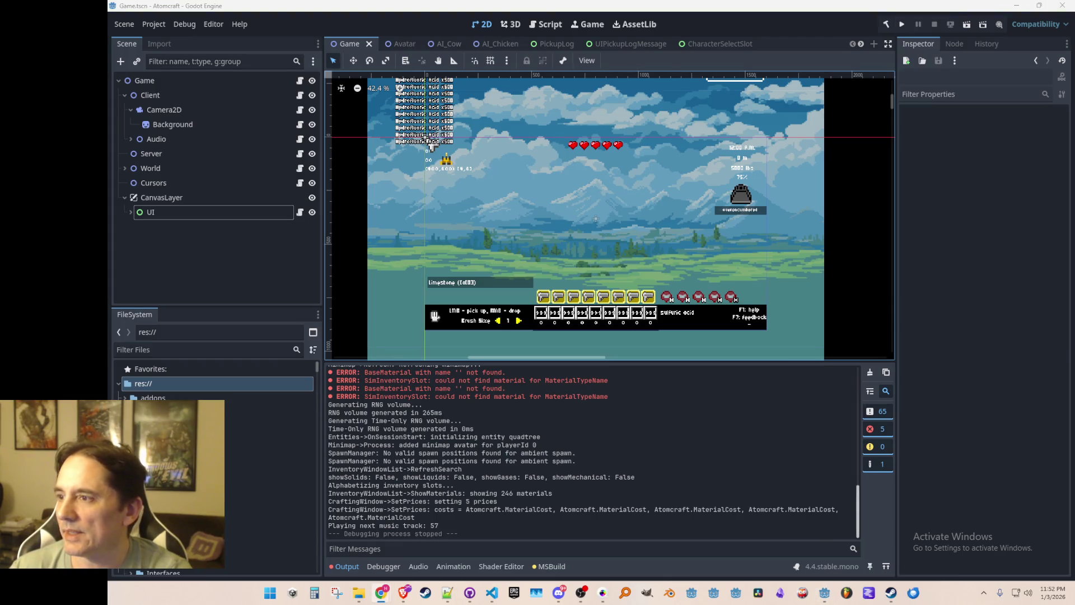